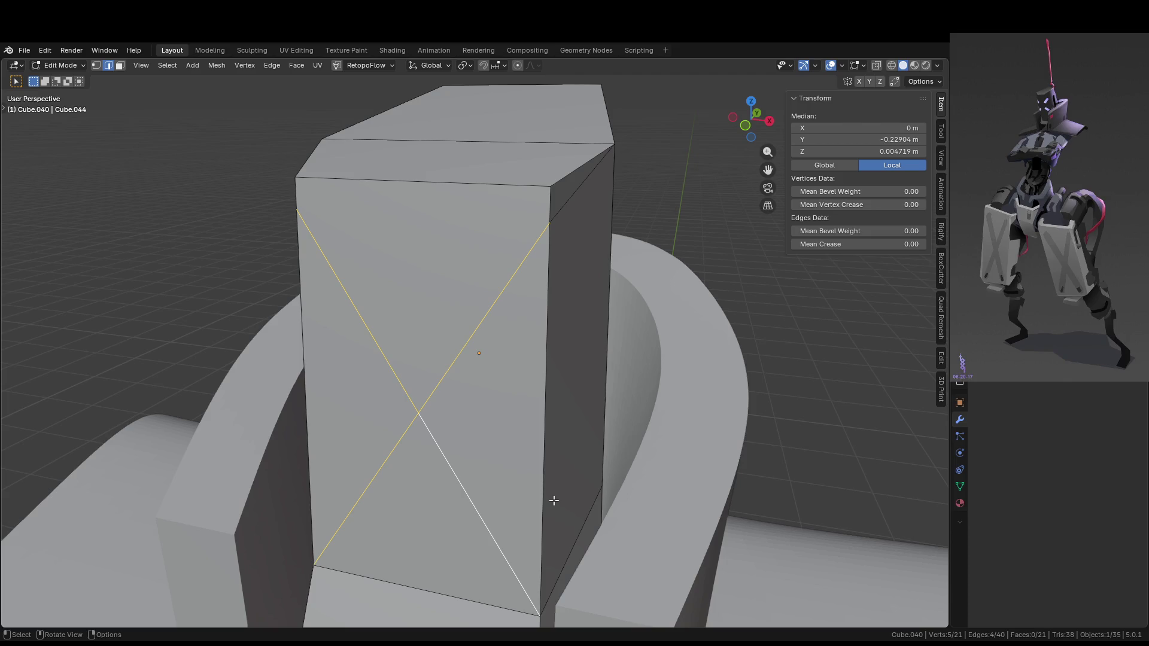
Slide the top-right diagonal end vertex down its side edge
{"action": "mouse_move", "coordinate": [580, 284]}
{"action": "middle_mouse_down"}
{"action": "mouse_move", "coordinate": [600, 281]}
{"action": "mouse_move", "coordinate": [496, 278]}
{"action": "mouse_move", "coordinate": [521, 249]}
{"action": "mouse_move", "coordinate": [595, 233]}
{"action": "middle_mouse_up"}
{"action": "left_click", "coordinate": [513, 203]}
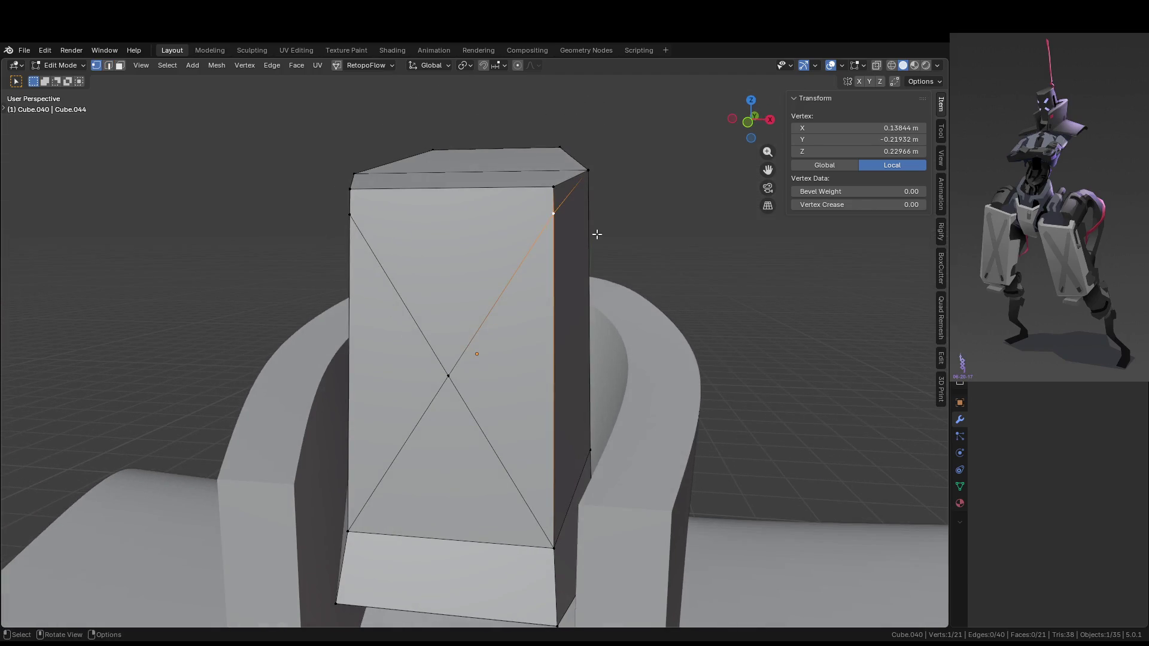
{"action": "key", "text": "shift+v"}
{"action": "left_click", "coordinate": [593, 286]}
Slide the opposite top diagonal end down its side edge, then re-enter Edit Mode
{"action": "middle_click_drag", "start_coordinate": [593, 286], "coordinate": [484, 248]}
{"action": "left_click", "coordinate": [482, 245], "text": "shift"}
{"action": "middle_click_drag", "start_coordinate": [777, 277], "coordinate": [688, 276]}
{"action": "key", "text": "g"}
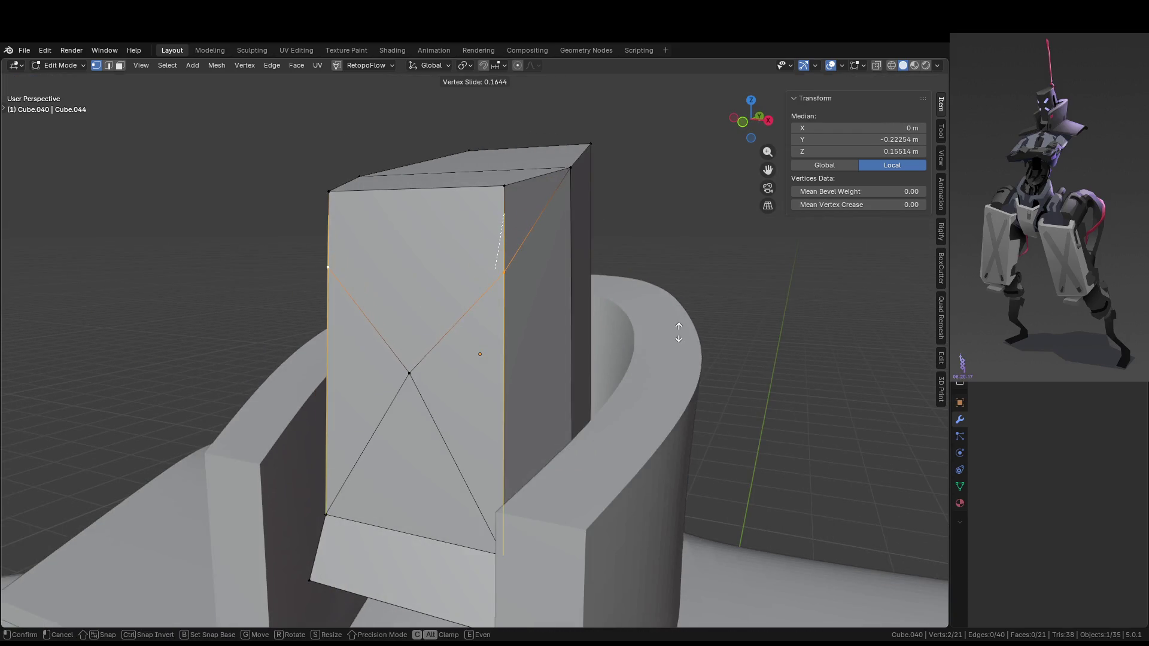
{"action": "left_click", "coordinate": [677, 336]}
{"action": "key", "text": "Tab"}
{"action": "mouse_move", "coordinate": [677, 335]}
{"action": "middle_mouse_down"}
{"action": "mouse_move", "coordinate": [749, 332]}
{"action": "mouse_move", "coordinate": [693, 328]}
{"action": "mouse_move", "coordinate": [731, 334]}
{"action": "mouse_move", "coordinate": [643, 402]}
{"action": "middle_mouse_up"}
{"action": "key", "text": "Tab"}
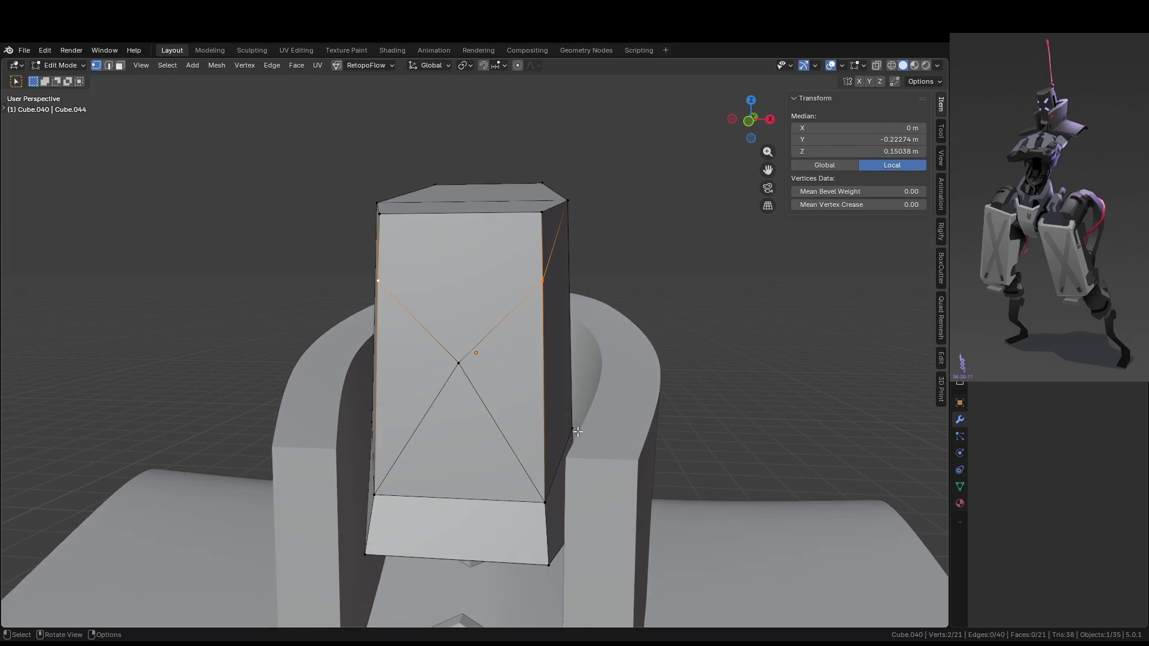
Dissolve the X's lower-left and lower-right diagonal edges
{"action": "scroll", "coordinate": [579, 431], "scroll_direction": "up", "scroll_amount": 1}
{"action": "key", "text": "2"}
{"action": "left_click", "coordinate": [532, 461]}
{"action": "left_click", "coordinate": [431, 465], "text": "shift"}
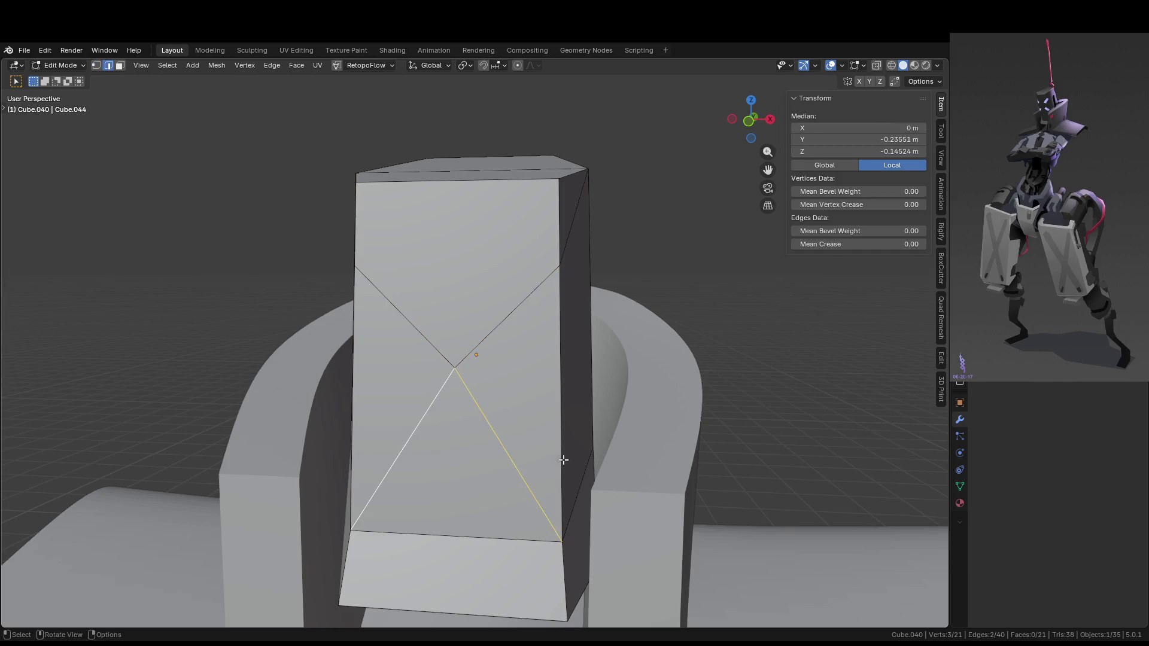
{"action": "key", "text": "x"}
{"action": "left_click", "coordinate": [557, 460]}
{"action": "mouse_move", "coordinate": [557, 460]}
{"action": "middle_mouse_down"}
{"action": "mouse_move", "coordinate": [425, 364]}
{"action": "mouse_move", "coordinate": [533, 413]}
{"action": "mouse_move", "coordinate": [495, 403]}
{"action": "middle_mouse_up"}
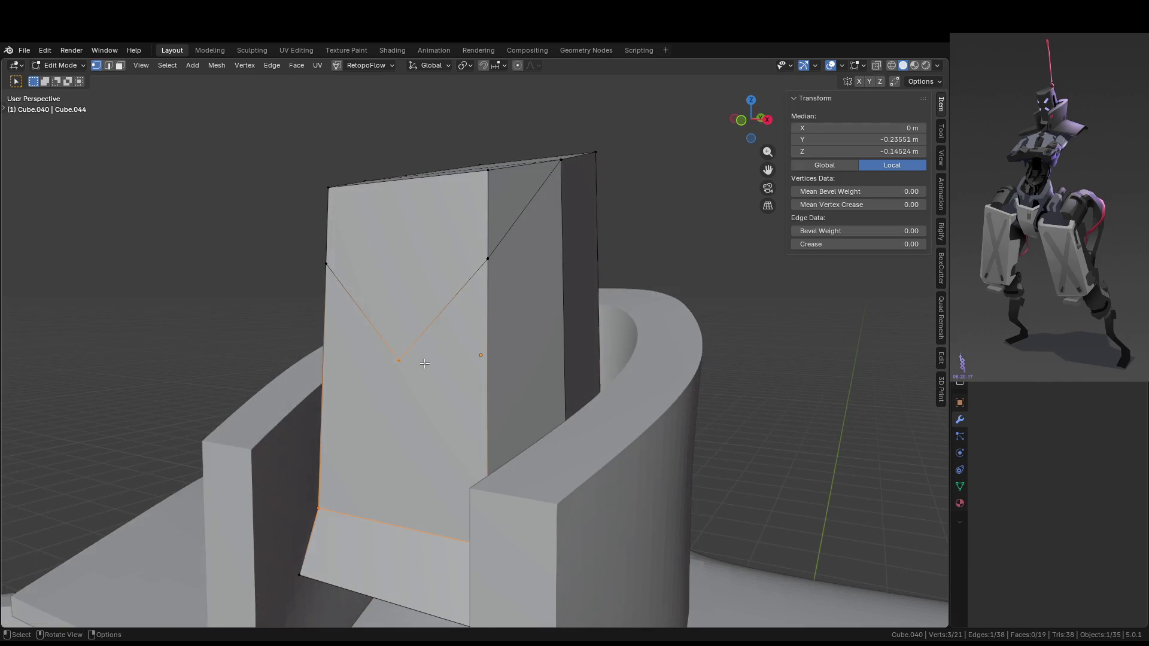
Knife-cut a new edge from the centre vertex to the right side edge
{"action": "key", "text": "k"}
{"action": "left_click", "coordinate": [444, 370]}
{"action": "left_click", "coordinate": [589, 450]}
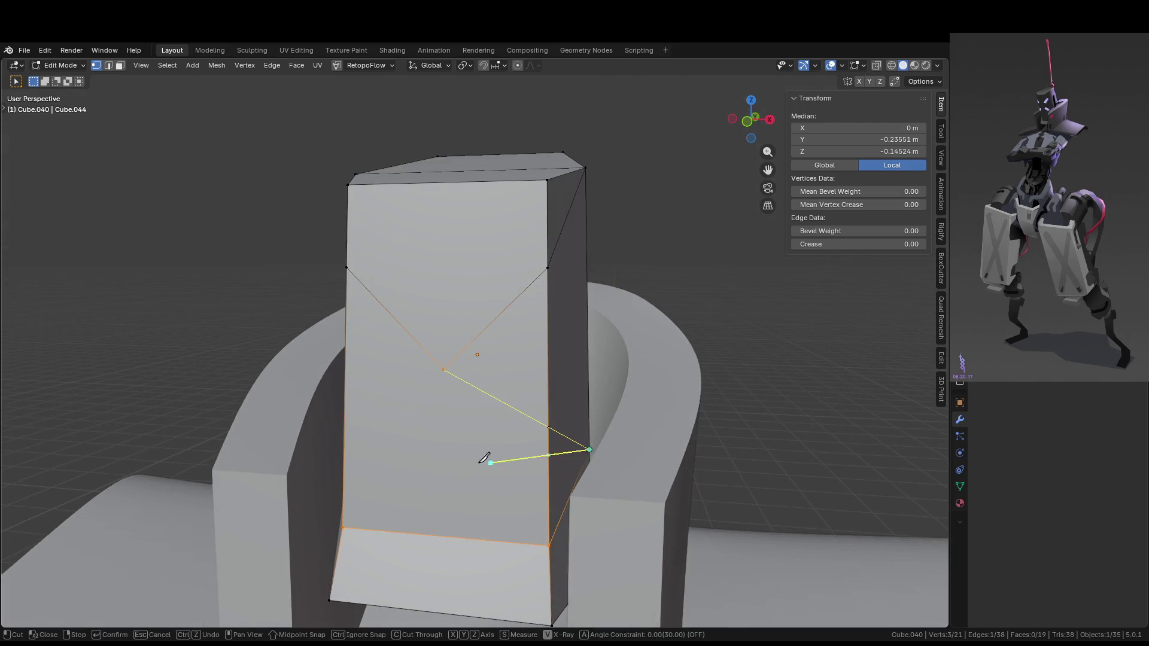
{"action": "middle_click_drag", "start_coordinate": [495, 462], "coordinate": [493, 477]}
{"action": "key", "text": "Return"}
{"action": "mouse_move", "coordinate": [497, 426]}
{"action": "middle_mouse_down"}
{"action": "mouse_move", "coordinate": [505, 405]}
{"action": "mouse_move", "coordinate": [497, 424]}
{"action": "middle_mouse_up"}
Knife-cut a new edge from the centre vertex to the left side edge
{"action": "left_click", "coordinate": [502, 384]}
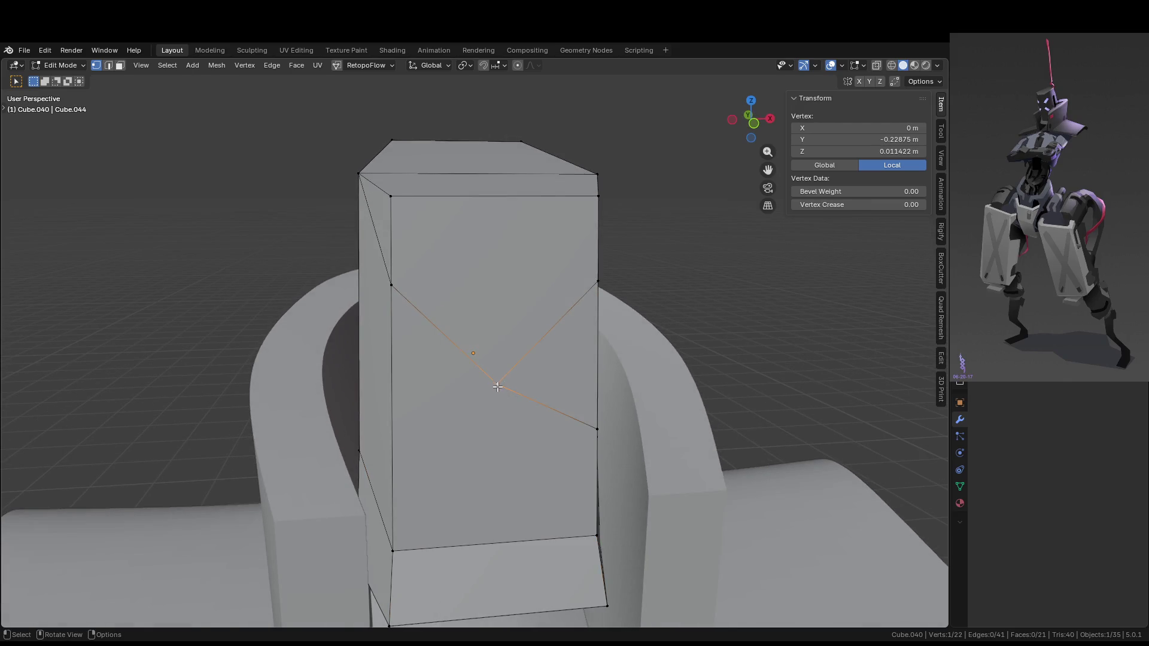
{"action": "key", "text": "k"}
{"action": "left_click", "coordinate": [498, 384]}
{"action": "left_click", "coordinate": [360, 450]}
{"action": "mouse_move", "coordinate": [500, 473]}
{"action": "middle_mouse_down"}
{"action": "mouse_move", "coordinate": [519, 506]}
{"action": "mouse_move", "coordinate": [513, 429]}
{"action": "mouse_move", "coordinate": [567, 431]}
{"action": "mouse_move", "coordinate": [479, 384]}
{"action": "middle_mouse_up"}
{"action": "key", "text": "Return"}
{"action": "key", "text": "KP_Divide"}
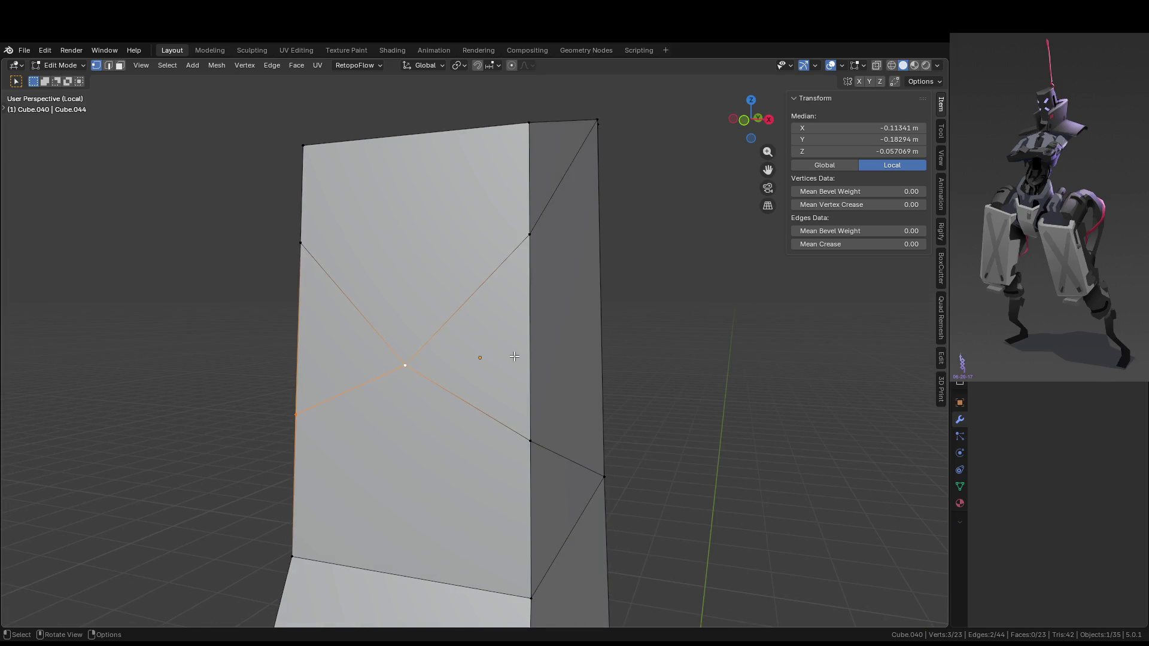
View the isolated panel in Front Orthographic, select its right outer edge, and check the side view
{"action": "key", "text": "KP_1"}
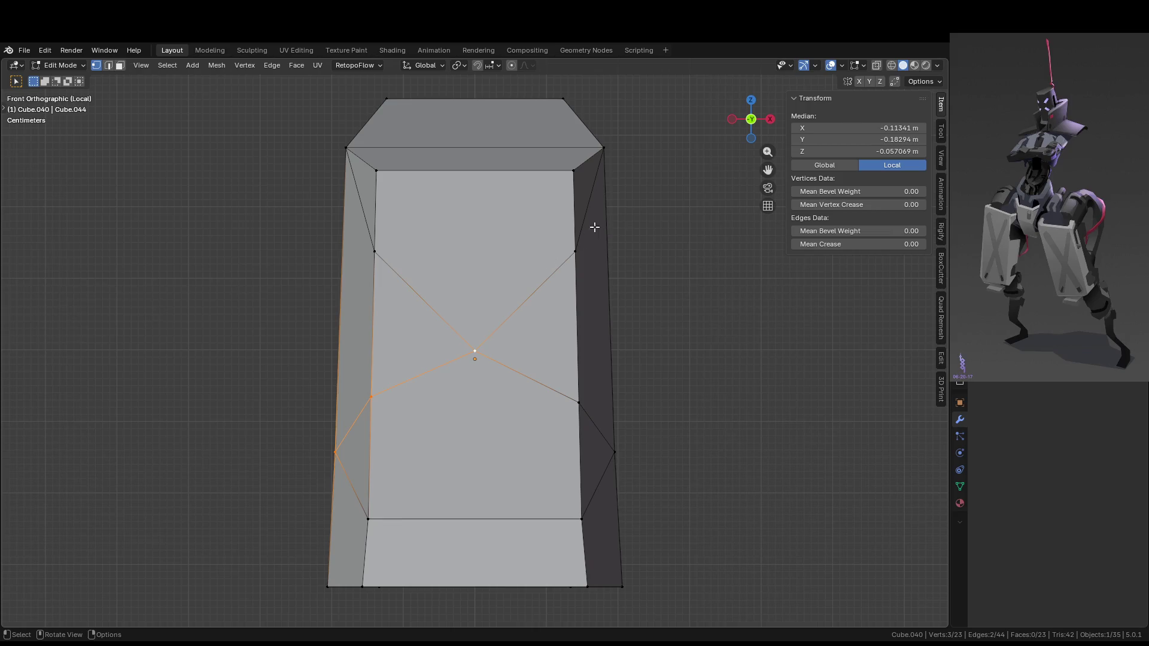
{"action": "key", "text": "alt+a"}
{"action": "key", "text": "2"}
{"action": "left_click", "coordinate": [592, 192]}
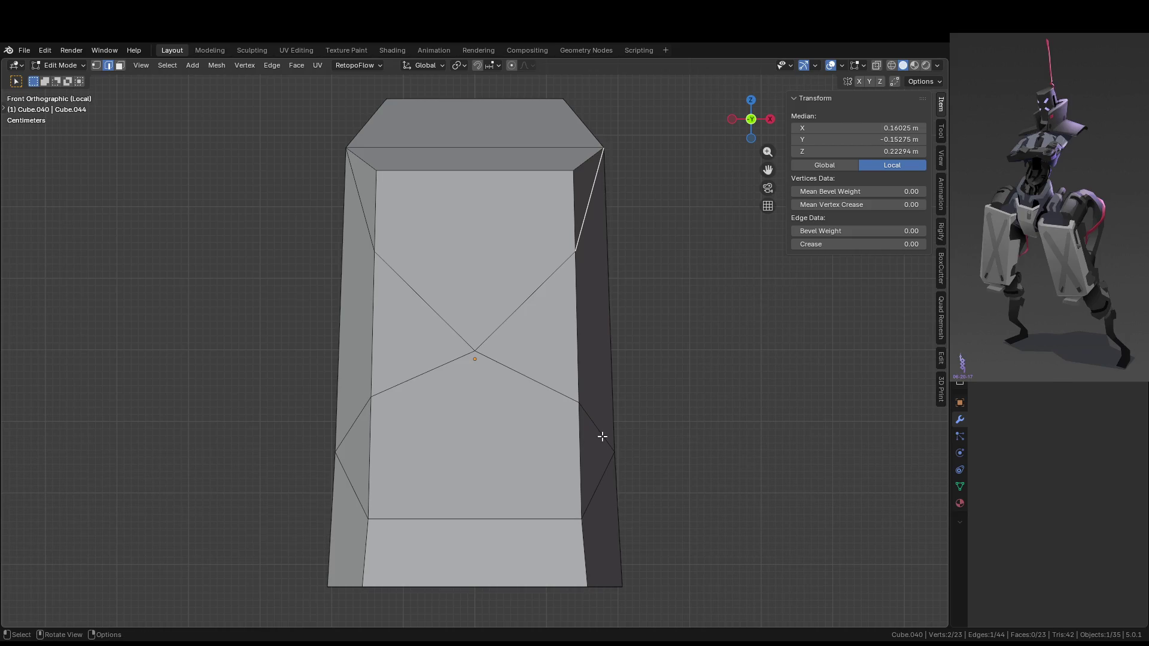
{"action": "middle_click_drag", "start_coordinate": [602, 437], "coordinate": [570, 434]}
{"action": "key", "text": "KP_3"}
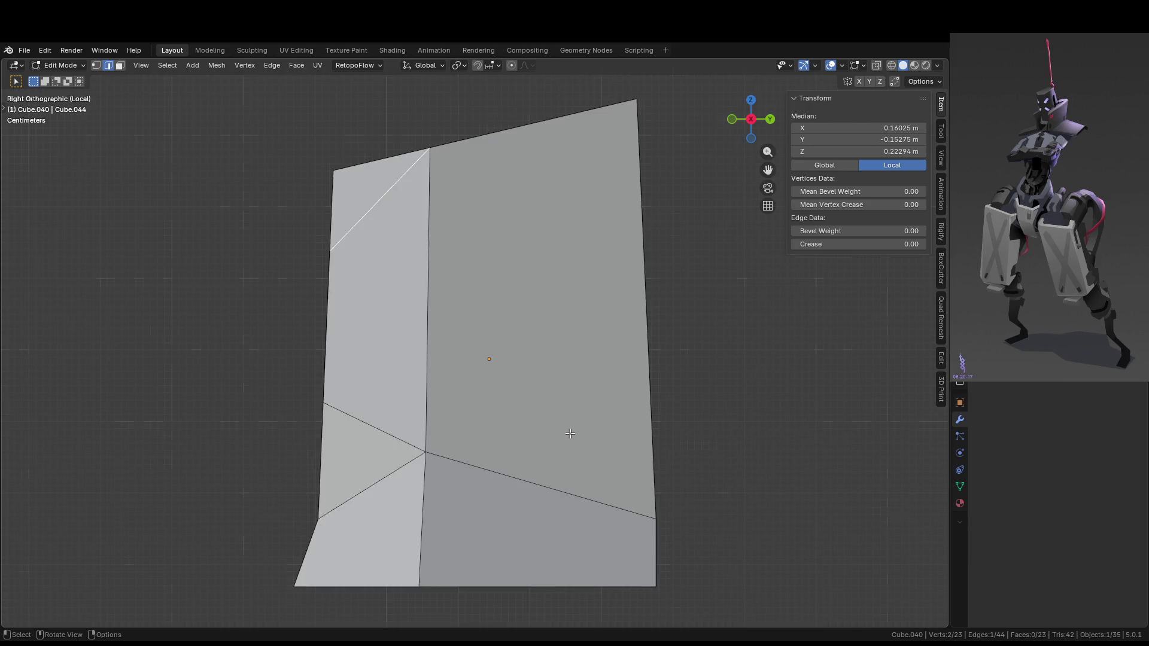
{"action": "key", "text": "KP_1"}
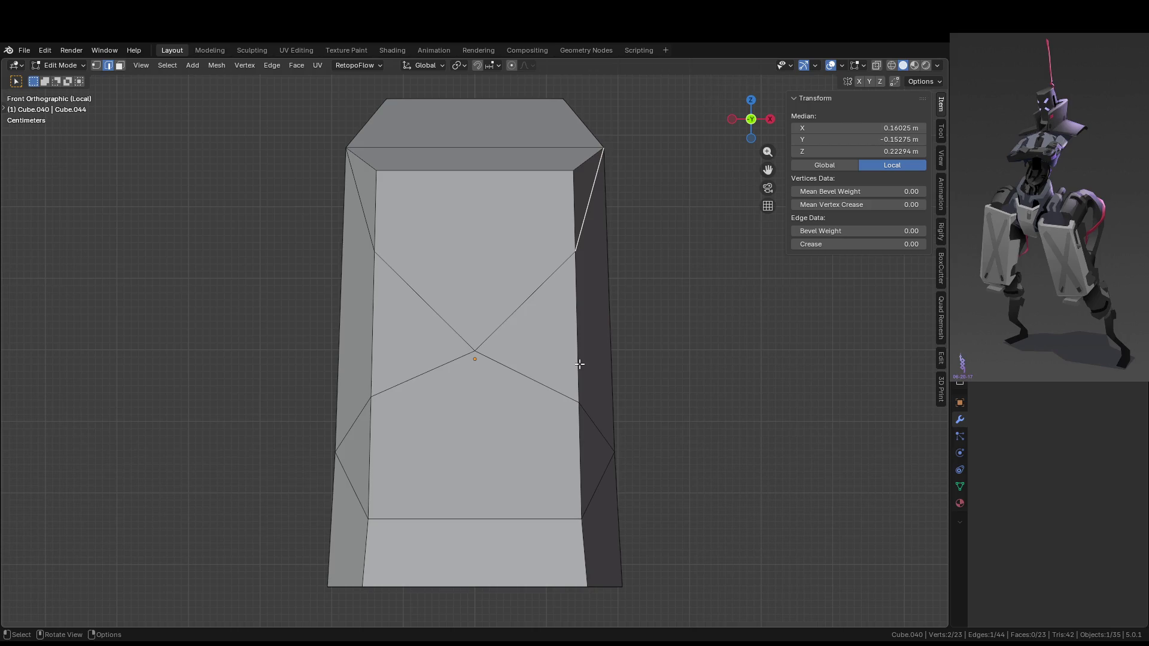
Bevel the X's four diagonal edges into strips 0.0278 m wide
{"action": "left_click", "coordinate": [521, 306]}
{"action": "left_click", "coordinate": [413, 305], "text": "shift"}
{"action": "left_click", "coordinate": [410, 381], "text": "shift"}
{"action": "left_click", "coordinate": [531, 375], "text": "shift"}
{"action": "key", "text": "ctrl+b"}
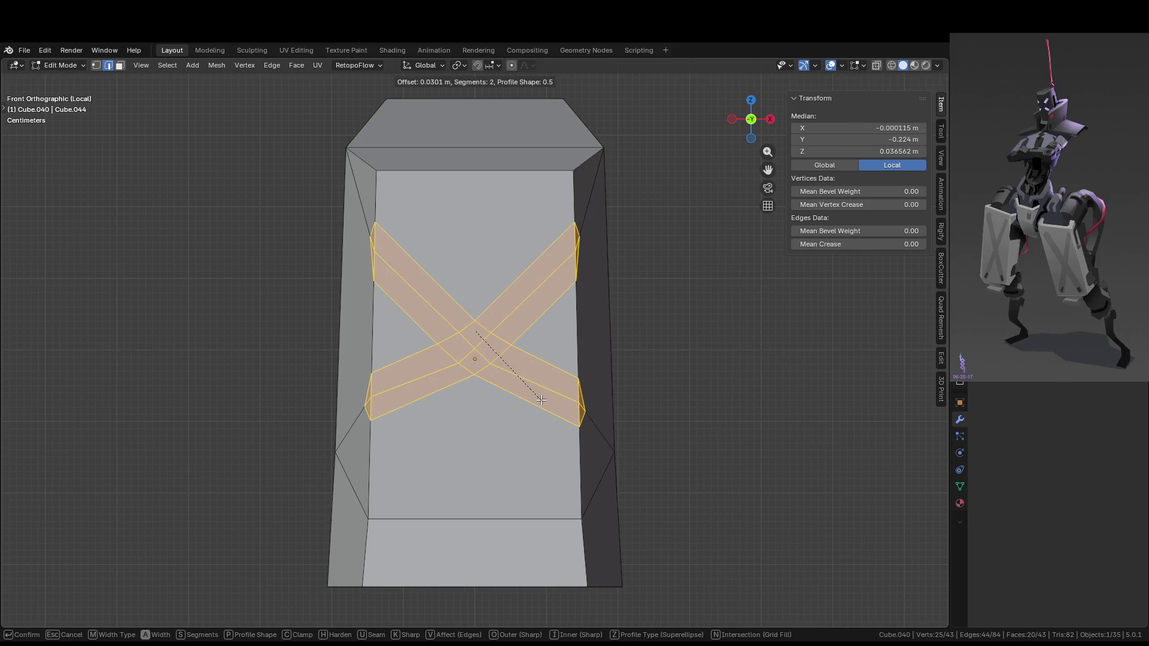
{"action": "scroll", "coordinate": [538, 403], "scroll_direction": "down", "scroll_amount": 1}
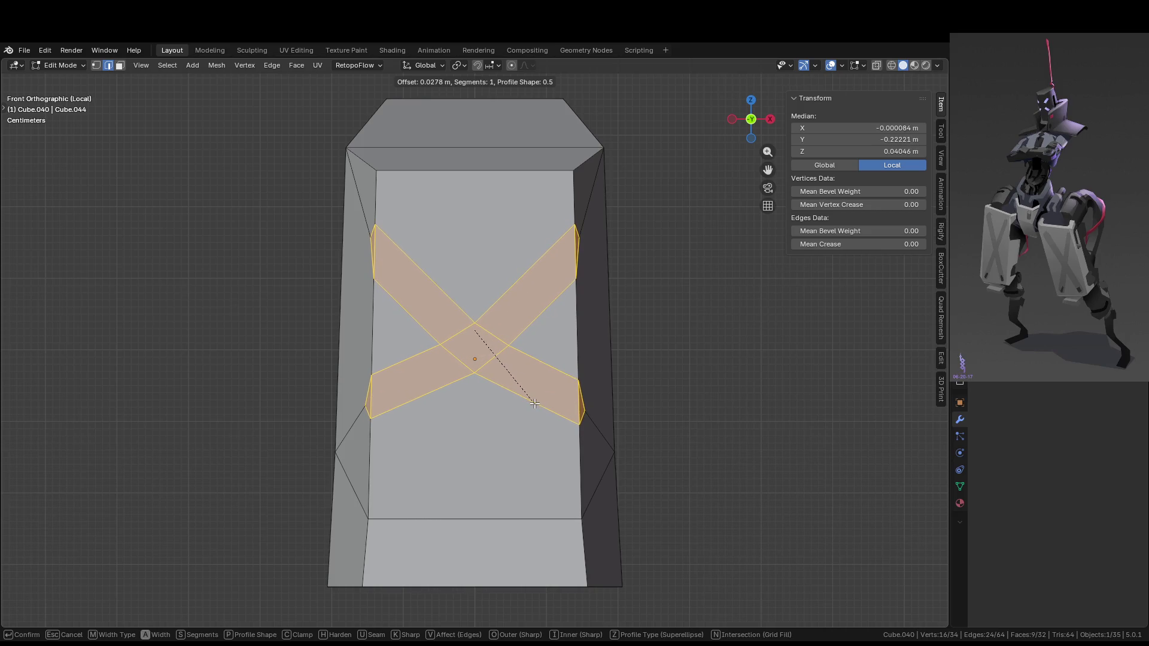
{"action": "left_click", "coordinate": [532, 266]}
Inspect the cross strips, then undo the bevel to restore the plain X
{"action": "mouse_move", "coordinate": [636, 416]}
{"action": "middle_mouse_down"}
{"action": "mouse_move", "coordinate": [513, 419]}
{"action": "mouse_move", "coordinate": [557, 404]}
{"action": "mouse_move", "coordinate": [554, 464]}
{"action": "mouse_move", "coordinate": [599, 426]}
{"action": "mouse_move", "coordinate": [608, 401]}
{"action": "middle_mouse_up"}
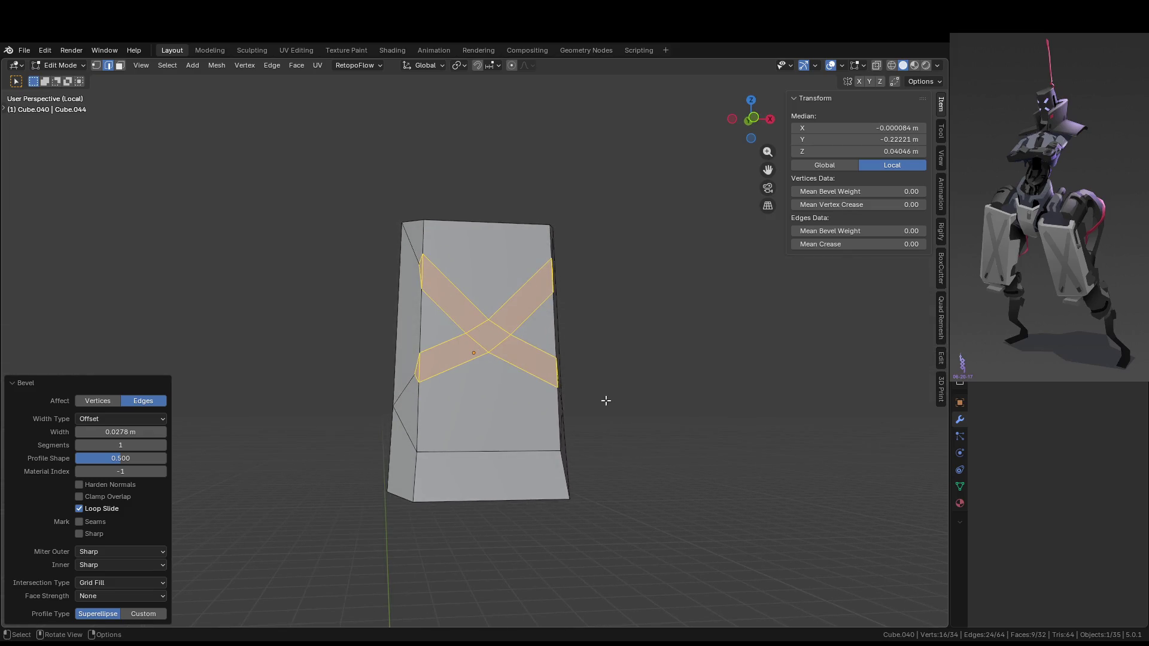
{"action": "scroll", "coordinate": [535, 371], "scroll_direction": "up", "scroll_amount": 2}
{"action": "middle_click_drag", "start_coordinate": [535, 371], "coordinate": [542, 379]}
{"action": "key", "text": "ctrl+z"}
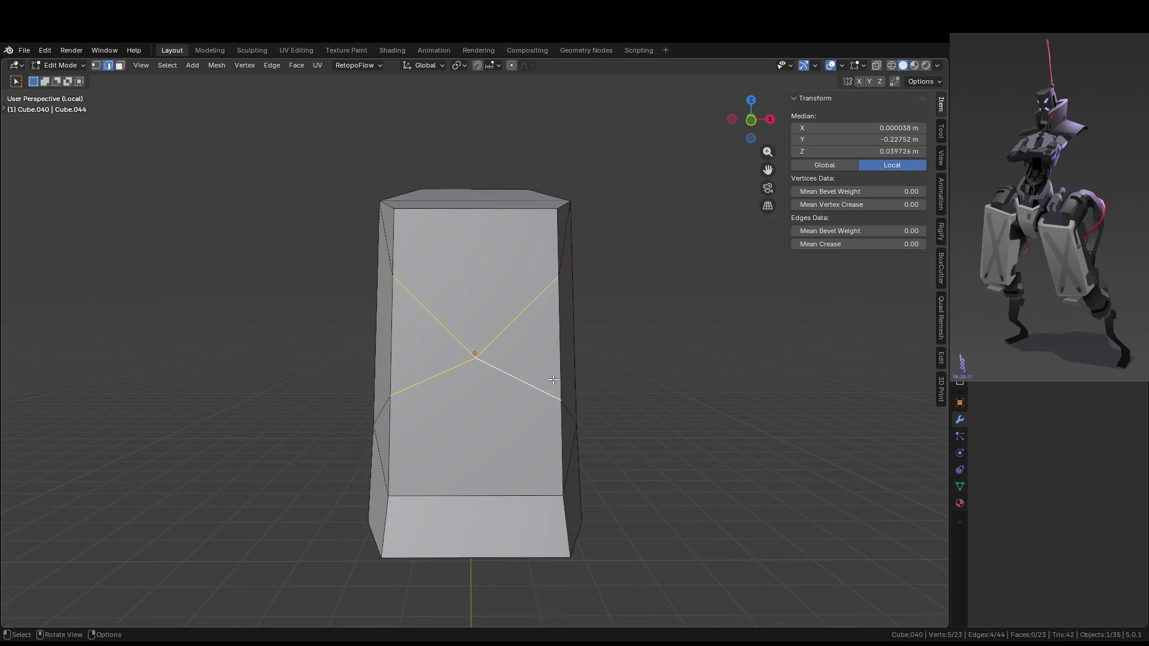
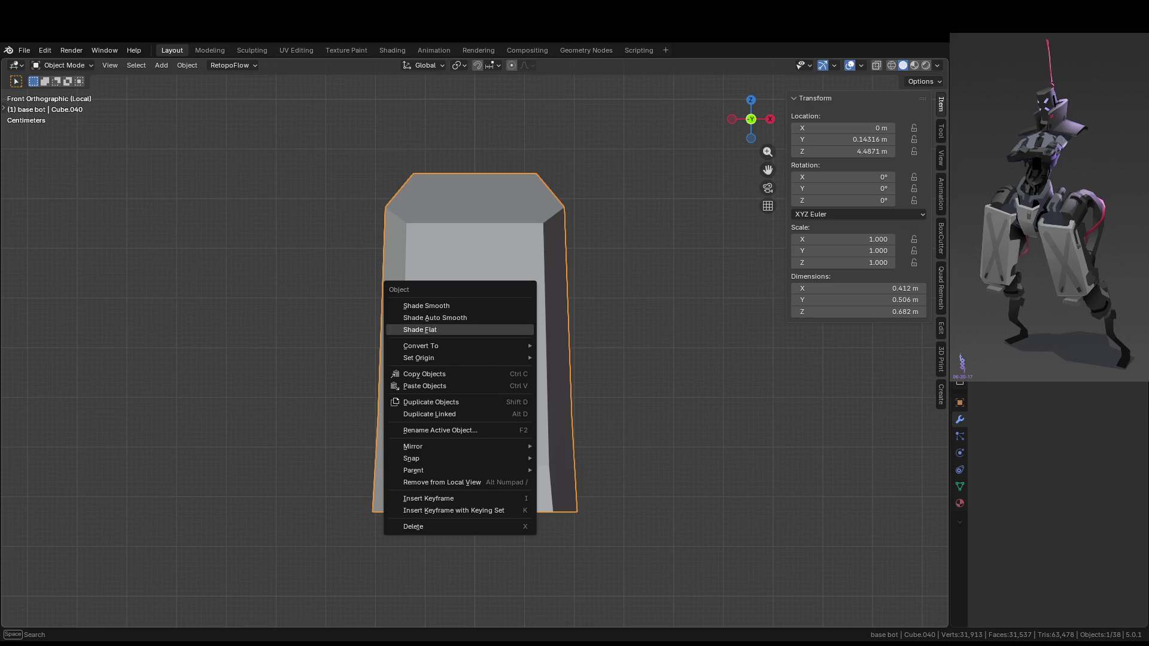
Try an AutoMirror of the block along Y, then undo it
{"action": "left_click", "coordinate": [942, 327]}
{"action": "left_click", "coordinate": [861, 119]}
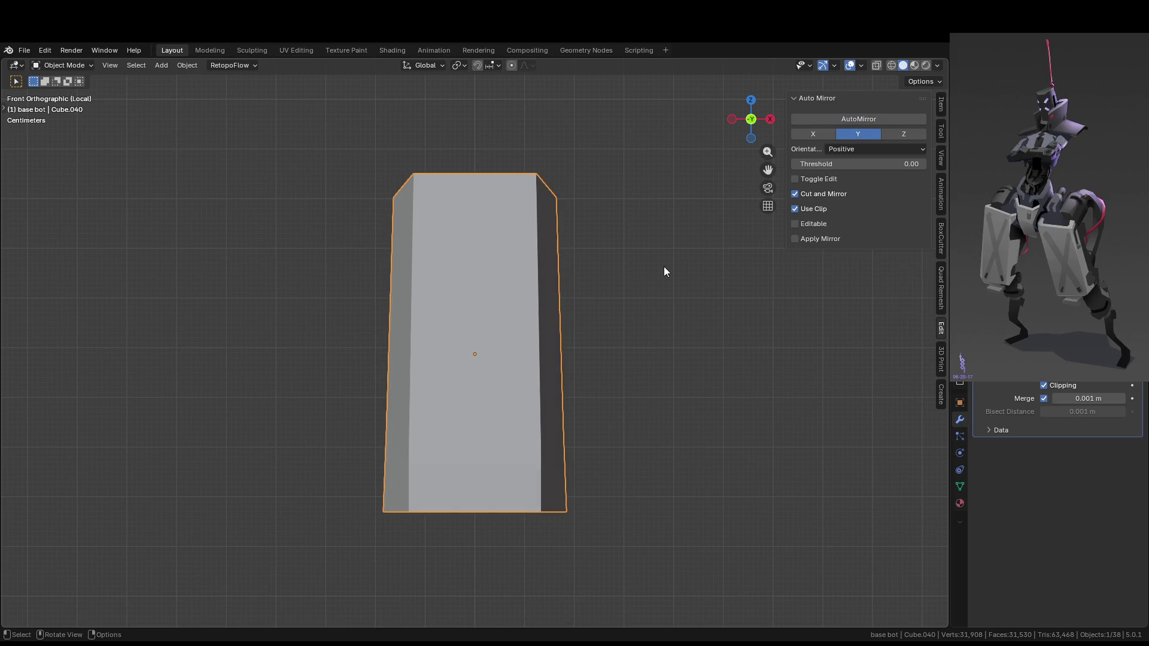
{"action": "key", "text": "Tab"}
{"action": "key", "text": "ctrl+z"}
{"action": "key", "text": "ctrl+z"}
{"action": "key", "text": "ctrl+z"}
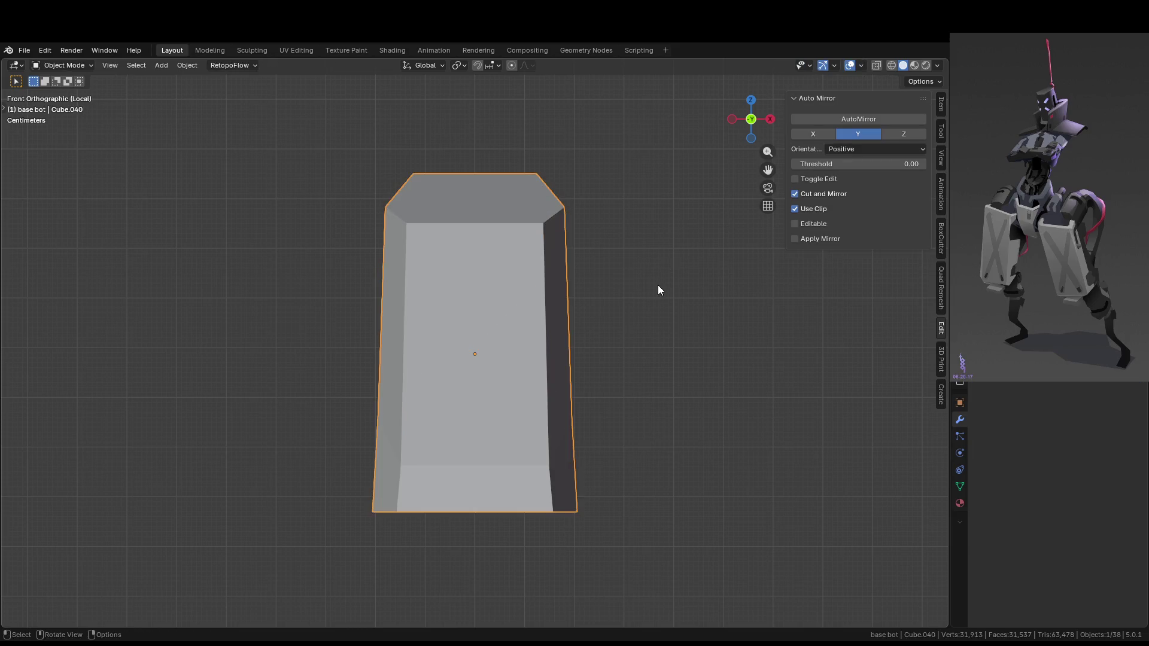
Run AutoMirror on the X axis and enter Edit Mode on the mirrored block
{"action": "left_click", "coordinate": [810, 134]}
{"action": "left_click", "coordinate": [846, 118]}
{"action": "key", "text": "Tab"}
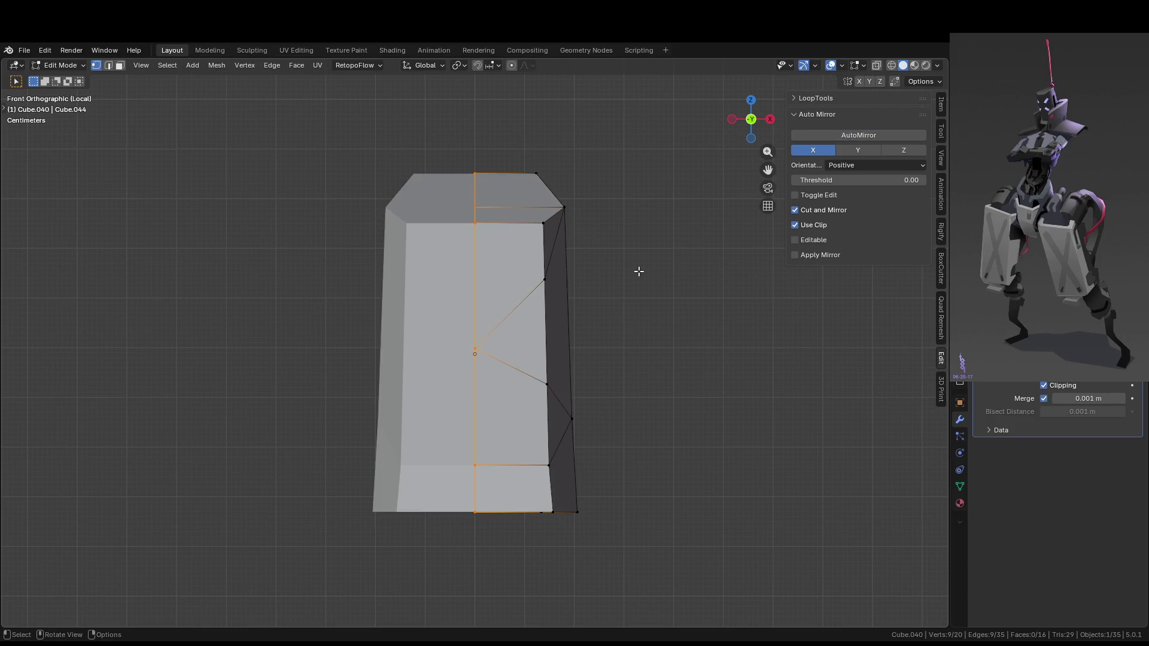
Select the two V-shaped diagonal edges, bevel them, then undo the bevel
{"action": "scroll", "coordinate": [639, 271], "scroll_direction": "up", "scroll_amount": 2}
{"action": "key", "text": "Tab"}
{"action": "key", "text": "Tab"}
{"action": "scroll", "coordinate": [534, 334], "scroll_direction": "down", "scroll_amount": 1}
{"action": "key", "text": "2"}
{"action": "left_click", "coordinate": [523, 307]}
{"action": "left_click", "coordinate": [516, 369], "text": "shift"}
{"action": "key", "text": "ctrl+b"}
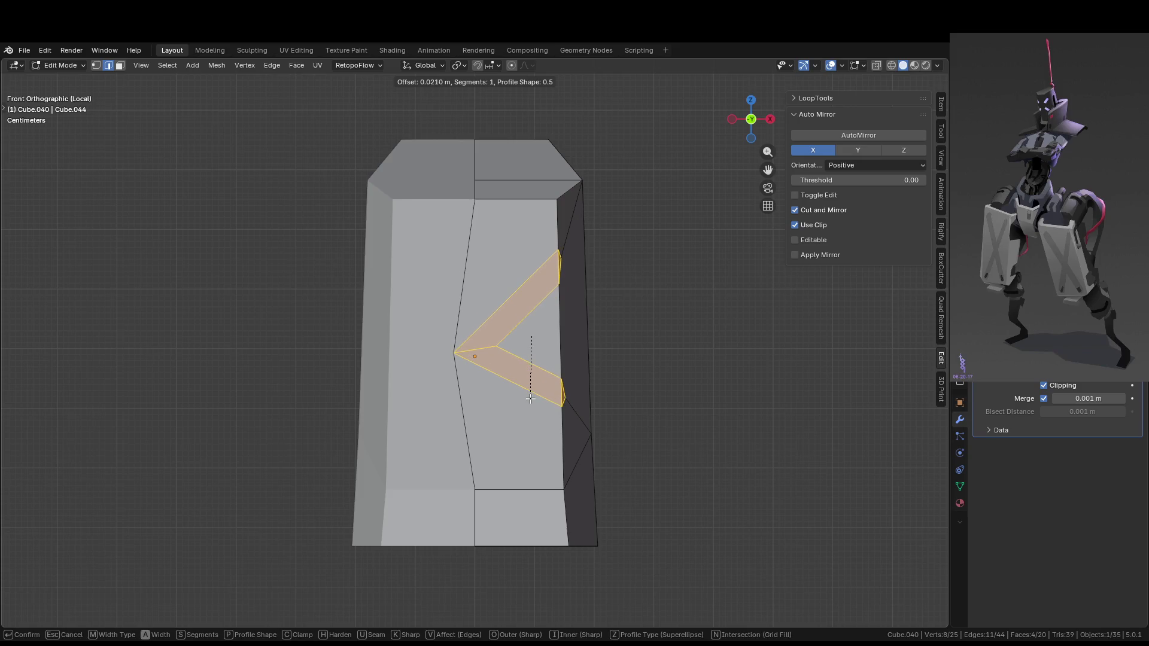
{"action": "left_click", "coordinate": [531, 398]}
{"action": "key", "text": "ctrl+z"}
Retry bevelling the V edges twice, cancelling both attempts
{"action": "middle_click_drag", "start_coordinate": [587, 398], "coordinate": [515, 402]}
{"action": "scroll", "coordinate": [515, 403], "scroll_direction": "up", "scroll_amount": 3}
{"action": "key", "text": "ctrl+b"}
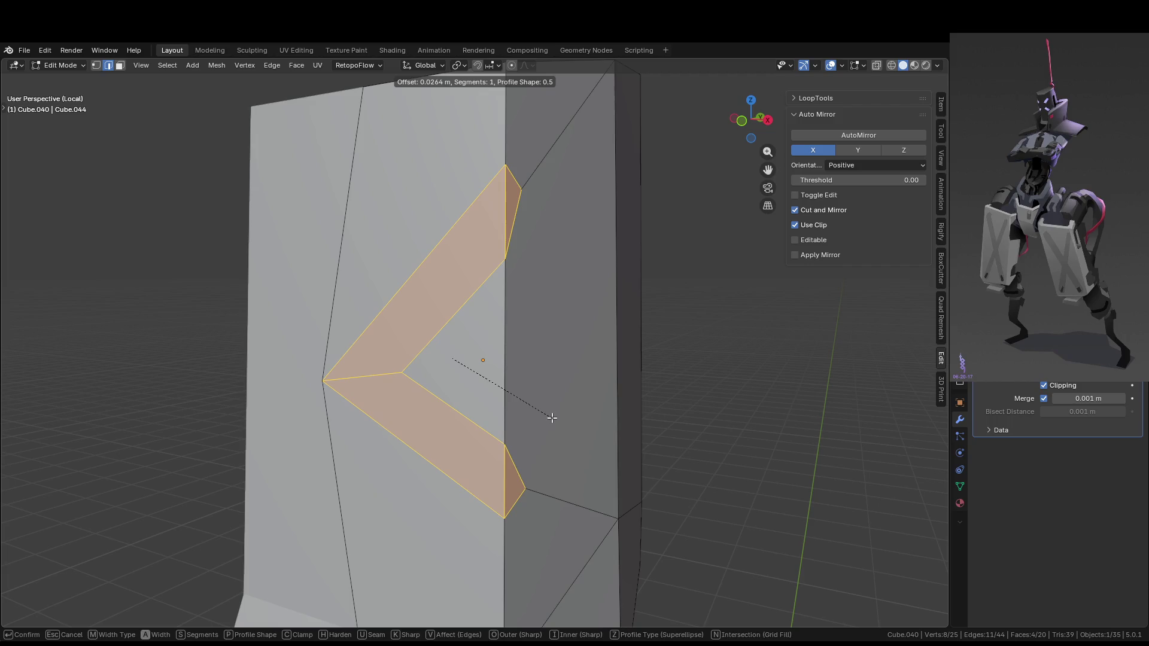
{"action": "key", "text": "Escape"}
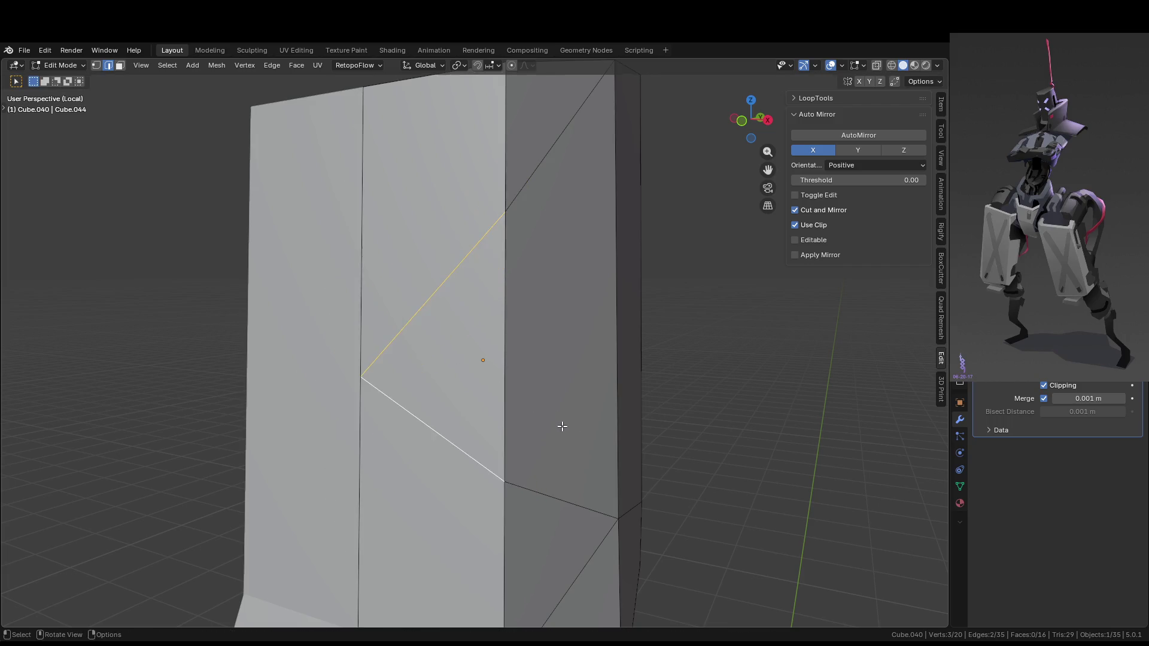
{"action": "middle_click_drag", "start_coordinate": [559, 425], "coordinate": [542, 469]}
{"action": "scroll", "coordinate": [541, 470], "scroll_direction": "down", "scroll_amount": 3}
{"action": "key", "text": "ctrl+b"}
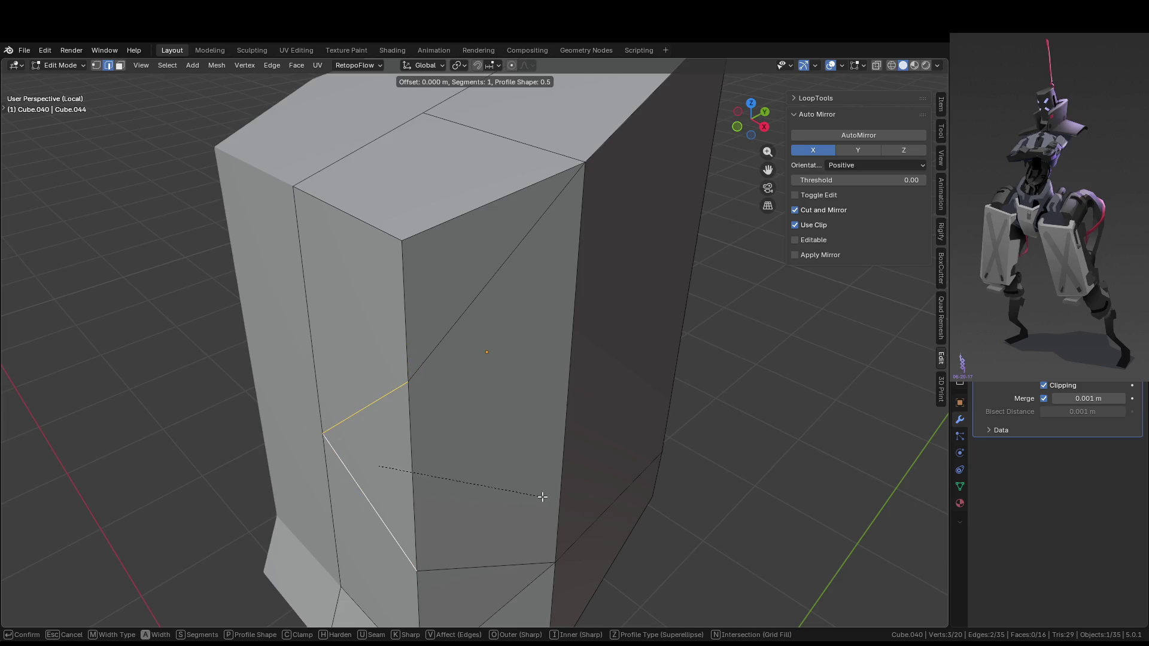
{"action": "key", "text": "Escape"}
Return to Object Mode from a front view and apply the Mirror modifier
{"action": "scroll", "coordinate": [535, 502], "scroll_direction": "down", "scroll_amount": 5}
{"action": "mouse_move", "coordinate": [599, 438]}
{"action": "middle_mouse_down"}
{"action": "mouse_move", "coordinate": [621, 385]}
{"action": "mouse_move", "coordinate": [595, 423]}
{"action": "mouse_move", "coordinate": [528, 392]}
{"action": "mouse_move", "coordinate": [539, 347]}
{"action": "mouse_move", "coordinate": [503, 372]}
{"action": "middle_mouse_up"}
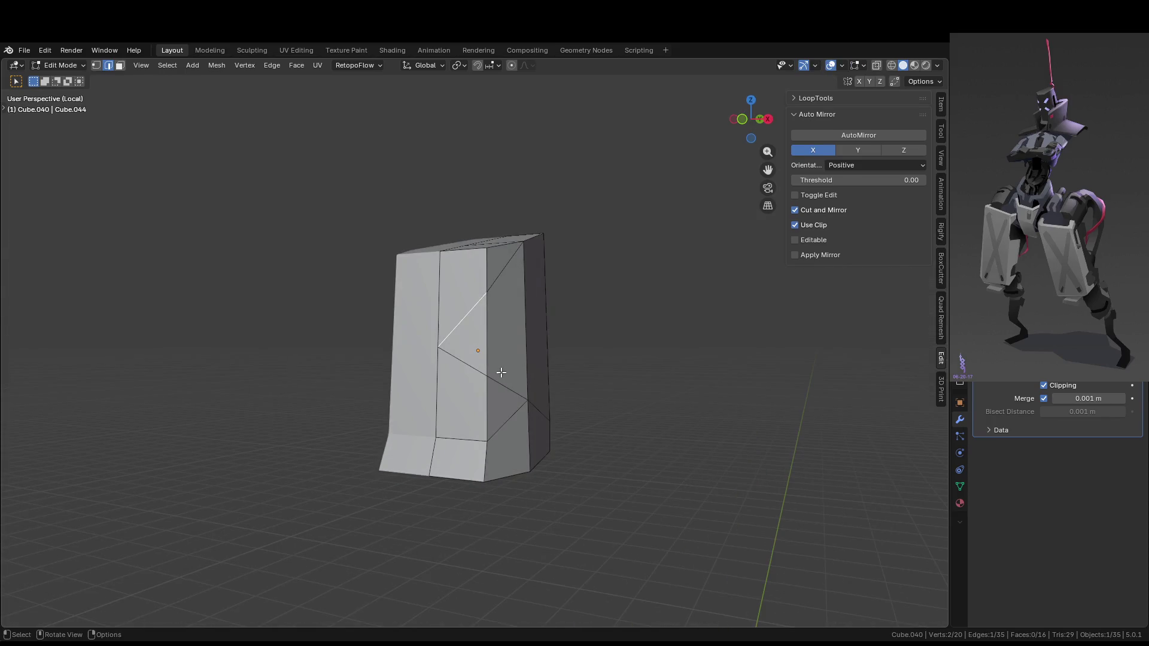
{"action": "mouse_move", "coordinate": [340, 300]}
{"action": "middle_mouse_down"}
{"action": "mouse_move", "coordinate": [496, 334]}
{"action": "mouse_move", "coordinate": [590, 339]}
{"action": "middle_mouse_up"}
{"action": "key", "text": "Tab"}
{"action": "key", "text": "ctrl+z"}
{"action": "key", "text": "ctrl+z"}
{"action": "key", "text": "ctrl+z"}
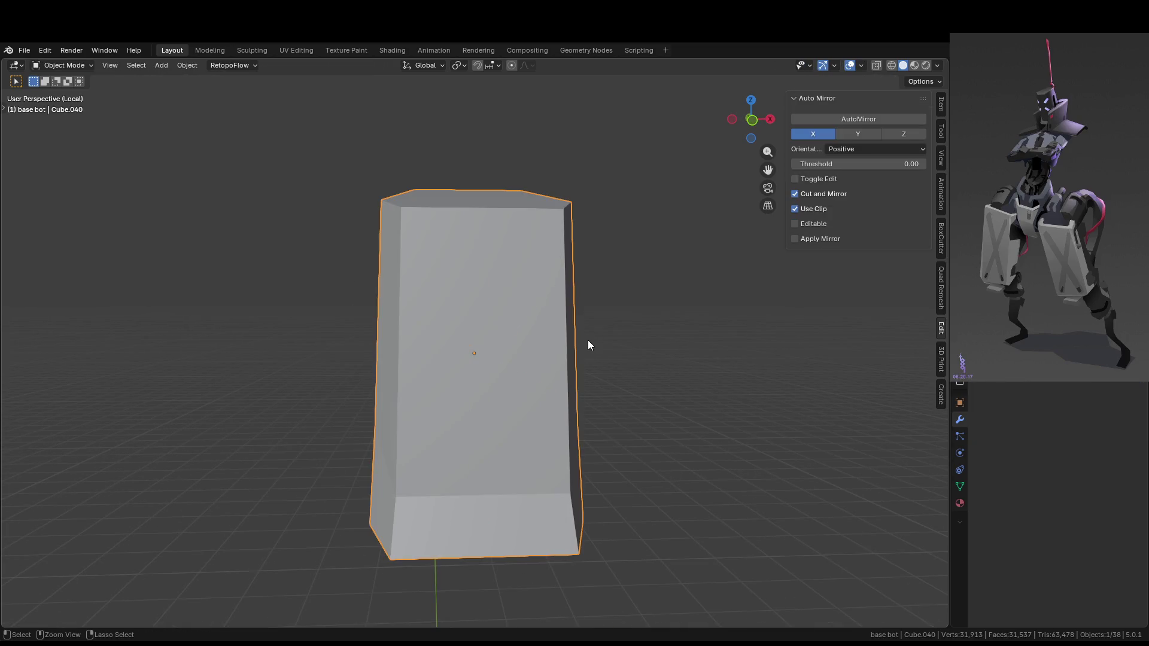
Enter Edit Mode on the block and cancel a trial bevel of the selected triangles
{"action": "key", "text": "ctrl+z"}
{"action": "mouse_move", "coordinate": [565, 343]}
{"action": "middle_mouse_down"}
{"action": "mouse_move", "coordinate": [555, 329]}
{"action": "mouse_move", "coordinate": [582, 334]}
{"action": "mouse_move", "coordinate": [526, 353]}
{"action": "mouse_move", "coordinate": [582, 334]}
{"action": "middle_mouse_up"}
{"action": "key", "text": "2"}
{"action": "scroll", "coordinate": [565, 328], "scroll_direction": "up", "scroll_amount": 3}
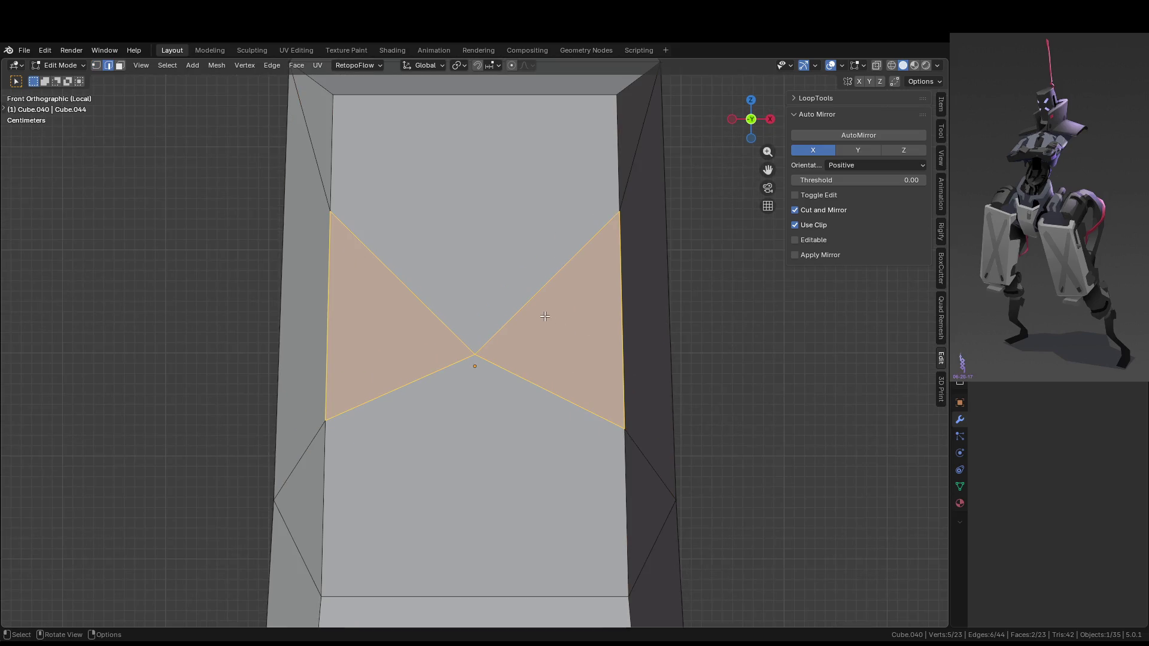
{"action": "key", "text": "ctrl+b"}
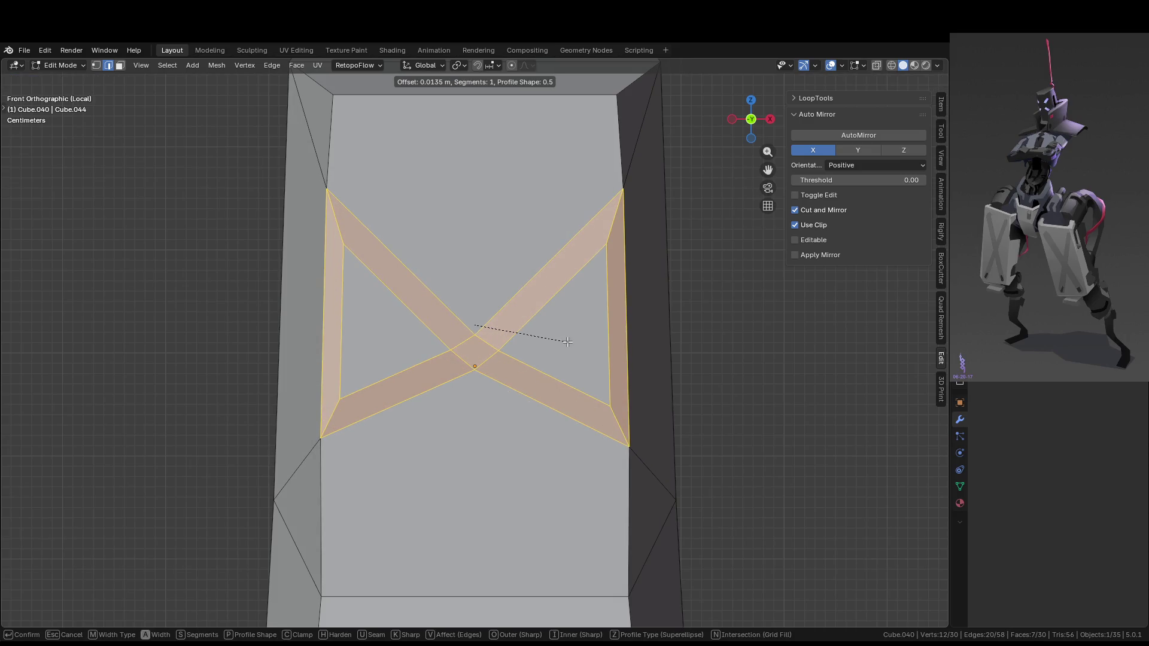
{"action": "key", "text": "Escape"}
Bevel the four front diagonal edges 0.022 m wide, with Arc inner and Patch outer miters
{"action": "left_click", "coordinate": [536, 294]}
{"action": "left_click", "coordinate": [428, 310], "text": "shift"}
{"action": "left_click", "coordinate": [419, 380], "text": "shift"}
{"action": "left_click", "coordinate": [551, 391], "text": "shift"}
{"action": "key", "text": "ctrl+b"}
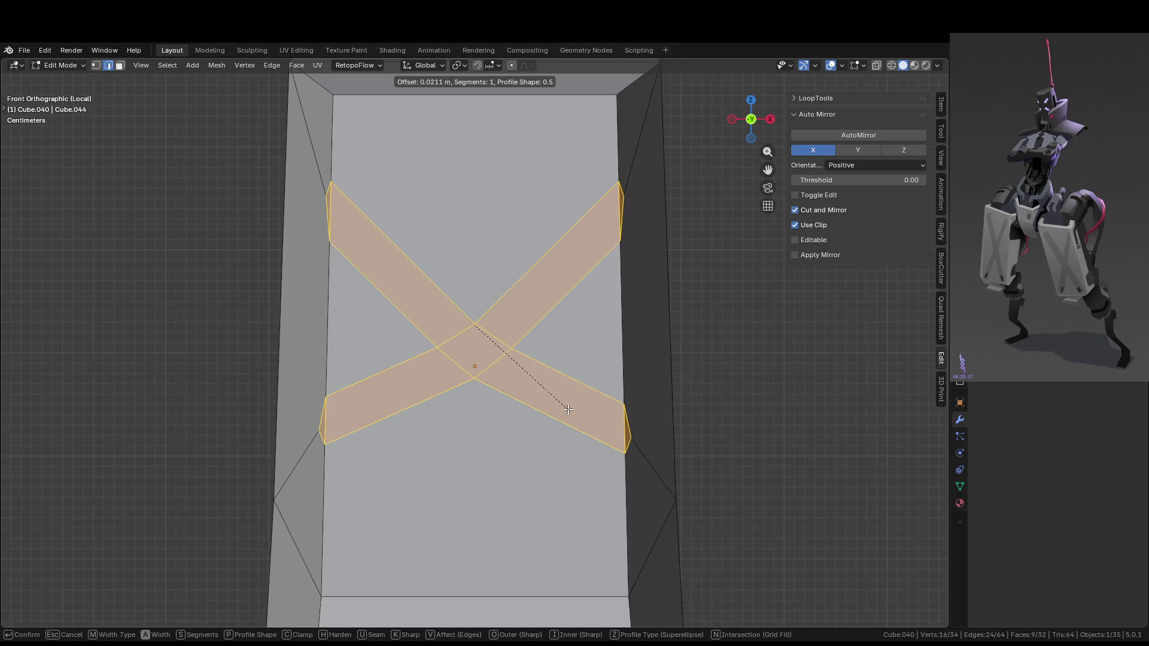
{"action": "key", "text": "i"}
{"action": "key", "text": "i"}
{"action": "key", "text": "o"}
{"action": "left_click", "coordinate": [573, 406]}
Leave Edit Mode and view the block straight from the front
{"action": "scroll", "coordinate": [626, 418], "scroll_direction": "down", "scroll_amount": 5}
{"action": "mouse_move", "coordinate": [626, 418]}
{"action": "middle_mouse_down"}
{"action": "mouse_move", "coordinate": [480, 418]}
{"action": "mouse_move", "coordinate": [645, 441]}
{"action": "mouse_move", "coordinate": [608, 386]}
{"action": "middle_mouse_up"}
{"action": "key", "text": "Tab"}
{"action": "key", "text": "Tab"}
{"action": "key", "text": "KP_1"}
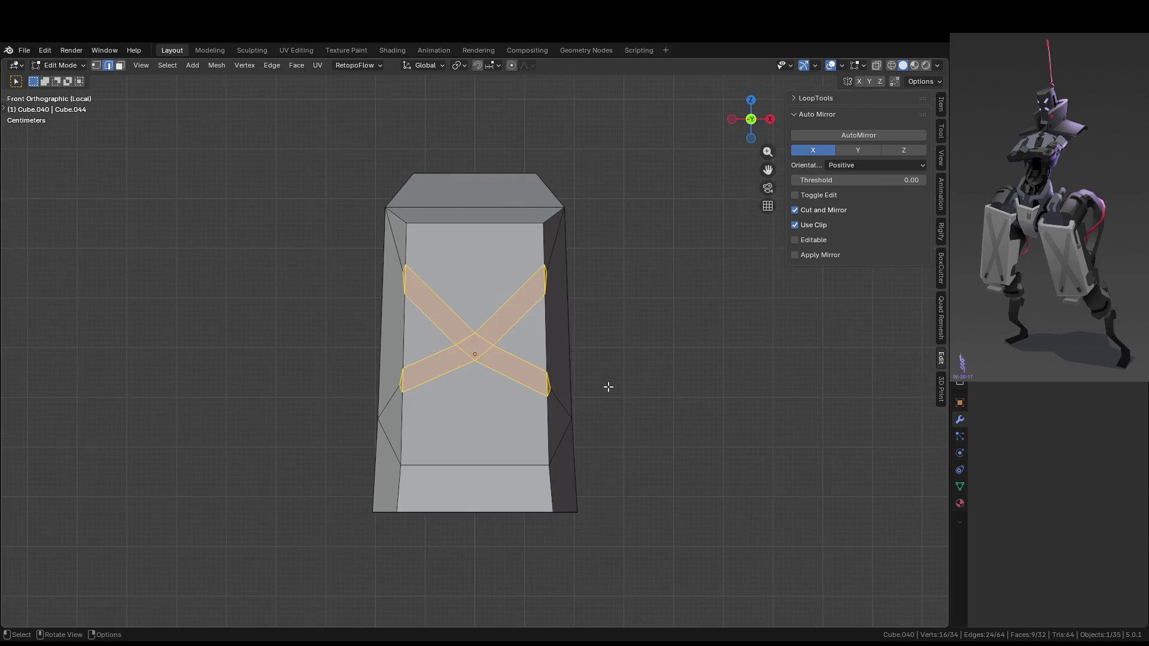
Frame the X band and select its four arm faces in face mode
{"action": "key", "text": "KP_Decimal"}
{"action": "key", "text": "alt+a"}
{"action": "key", "text": "3"}
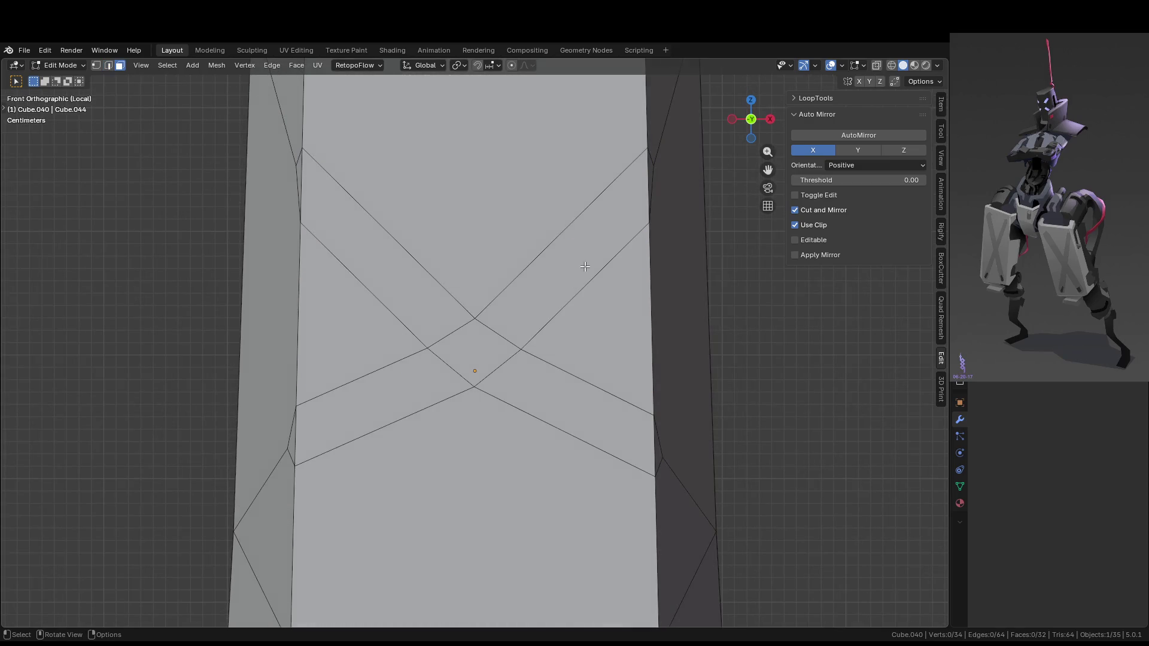
{"action": "left_click", "coordinate": [587, 268]}
{"action": "left_click", "coordinate": [388, 286], "text": "shift"}
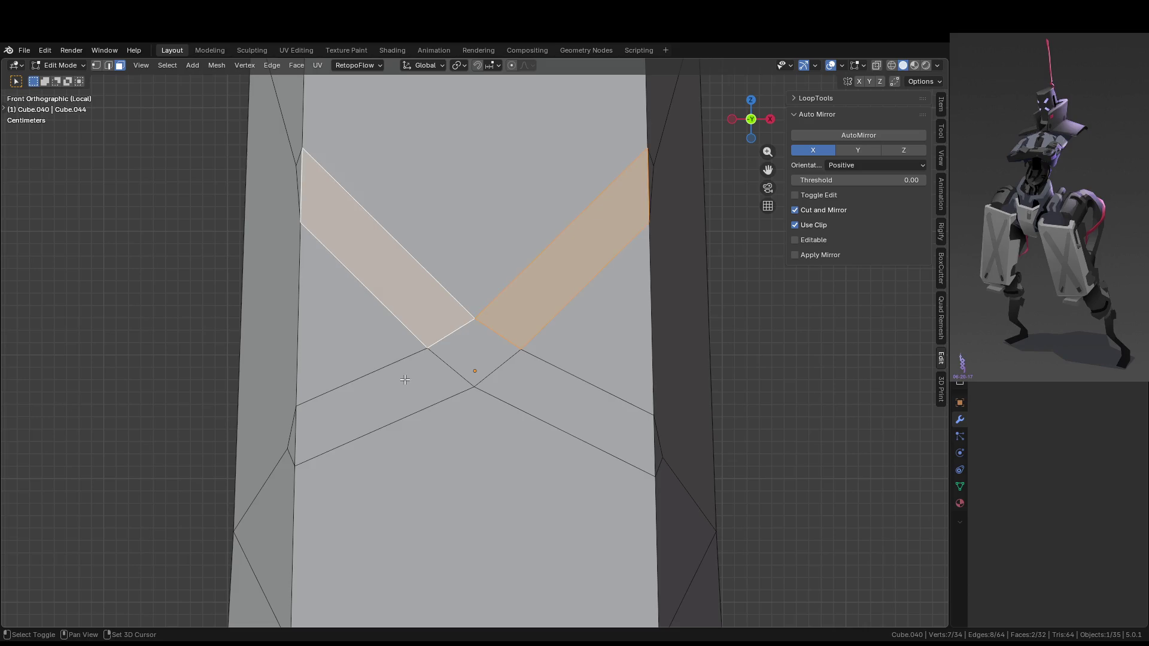
{"action": "left_click", "coordinate": [405, 382], "text": "shift"}
{"action": "left_click", "coordinate": [599, 412], "text": "shift"}
Inset the four arm faces and extrude them inward as recessed slots
{"action": "key", "text": "i"}
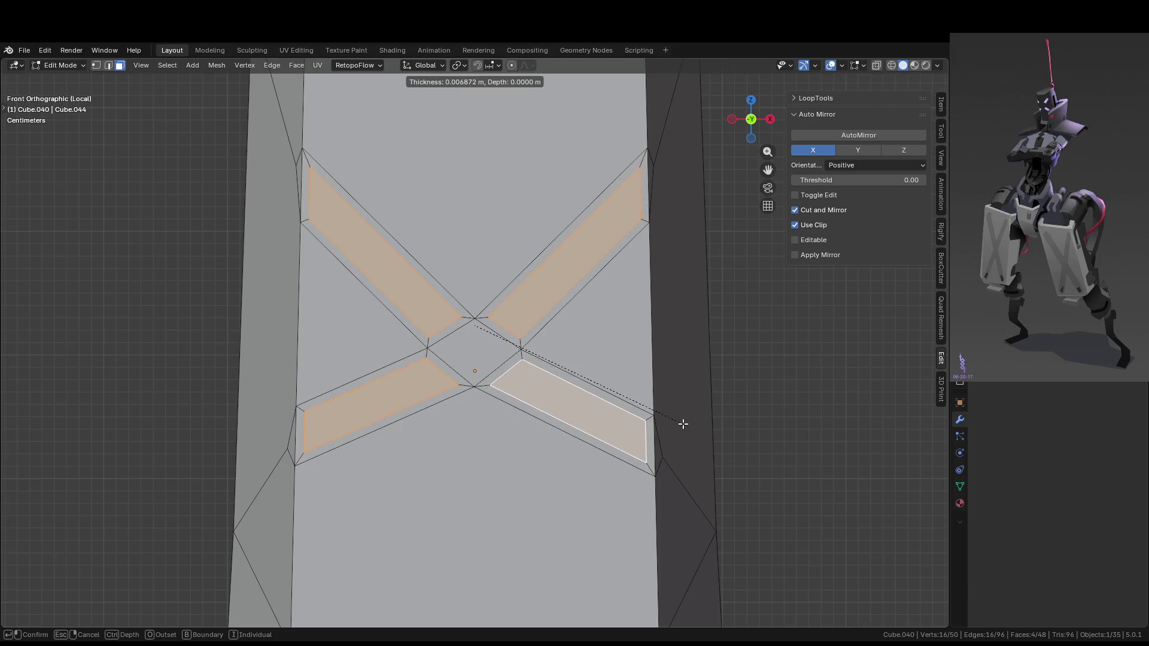
{"action": "left_click", "coordinate": [678, 426]}
{"action": "key", "text": "e"}
{"action": "mouse_move", "coordinate": [678, 425]}
{"action": "middle_mouse_down"}
{"action": "mouse_move", "coordinate": [648, 443]}
{"action": "mouse_move", "coordinate": [708, 444]}
{"action": "mouse_move", "coordinate": [746, 419]}
{"action": "mouse_move", "coordinate": [749, 448]}
{"action": "mouse_move", "coordinate": [772, 389]}
{"action": "mouse_move", "coordinate": [711, 424]}
{"action": "middle_mouse_up"}
{"action": "left_click", "coordinate": [644, 444]}
{"action": "key", "text": "Tab"}
Undo the slots to get back to the flat X band
{"action": "scroll", "coordinate": [683, 392], "scroll_direction": "up", "scroll_amount": 4}
{"action": "key", "text": "Tab"}
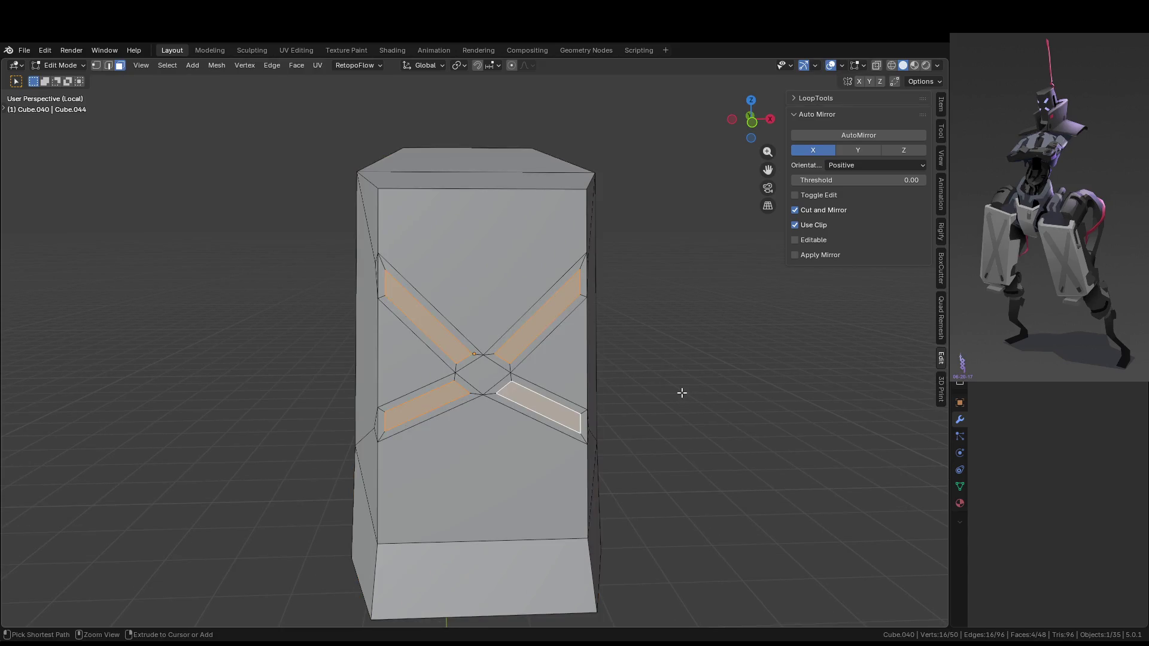
{"action": "key", "text": "ctrl+z"}
{"action": "key", "text": "ctrl+z"}
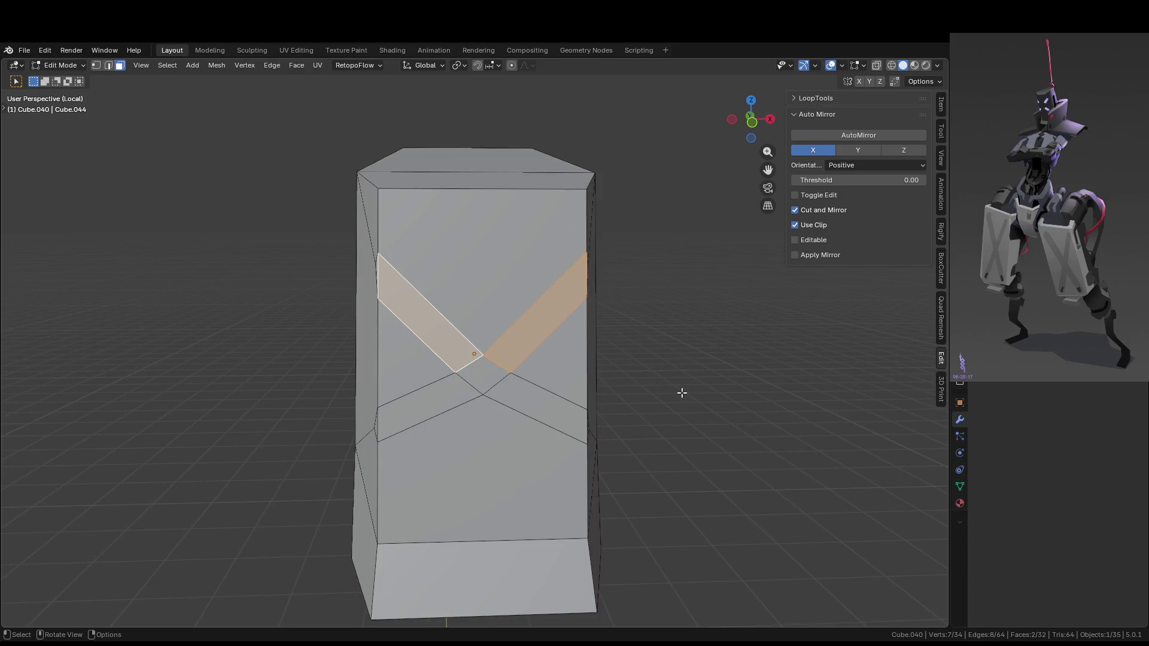
{"action": "scroll", "coordinate": [617, 386], "scroll_direction": "down", "scroll_amount": 2}
{"action": "scroll", "coordinate": [610, 385], "scroll_direction": "up", "scroll_amount": 1}
{"action": "key", "text": "ctrl+z"}
{"action": "key", "text": "ctrl+z"}
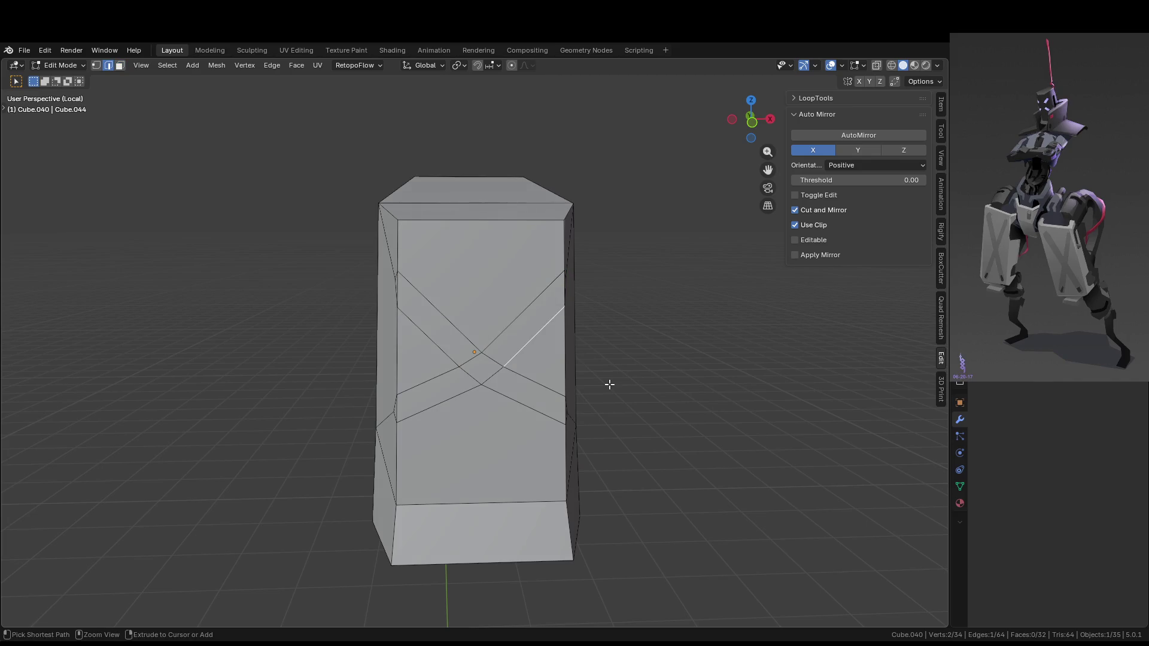
{"action": "key", "text": "ctrl+z"}
{"action": "key", "text": "ctrl+z"}
{"action": "key", "text": "ctrl+z"}
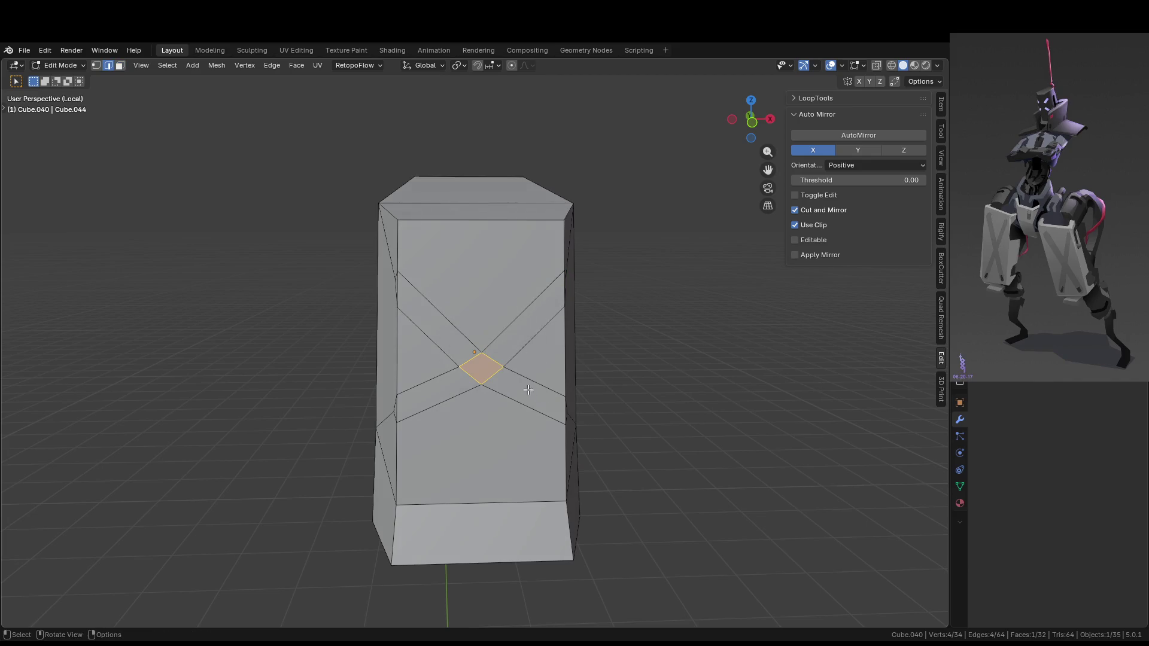
Select all the X band's edge loops and paths on the front and side faces
{"action": "left_click", "coordinate": [424, 296], "text": "alt"}
{"action": "left_click", "coordinate": [527, 308], "text": "alt+shift"}
{"action": "left_click_drag", "start_coordinate": [495, 301], "coordinate": [475, 425]}
{"action": "middle_click_drag", "start_coordinate": [476, 425], "coordinate": [515, 311]}
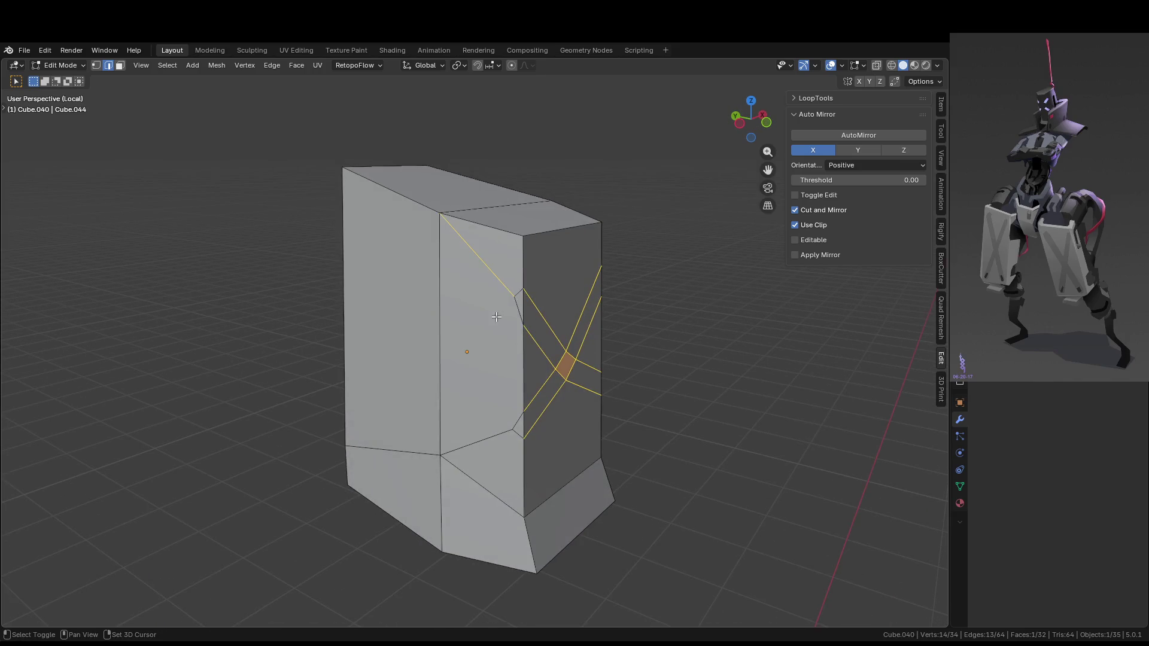
{"action": "left_click_drag", "start_coordinate": [516, 281], "coordinate": [516, 319]}
{"action": "left_click", "coordinate": [504, 287]}
{"action": "left_click", "coordinate": [516, 432]}
{"action": "middle_click_drag", "start_coordinate": [634, 435], "coordinate": [458, 401]}
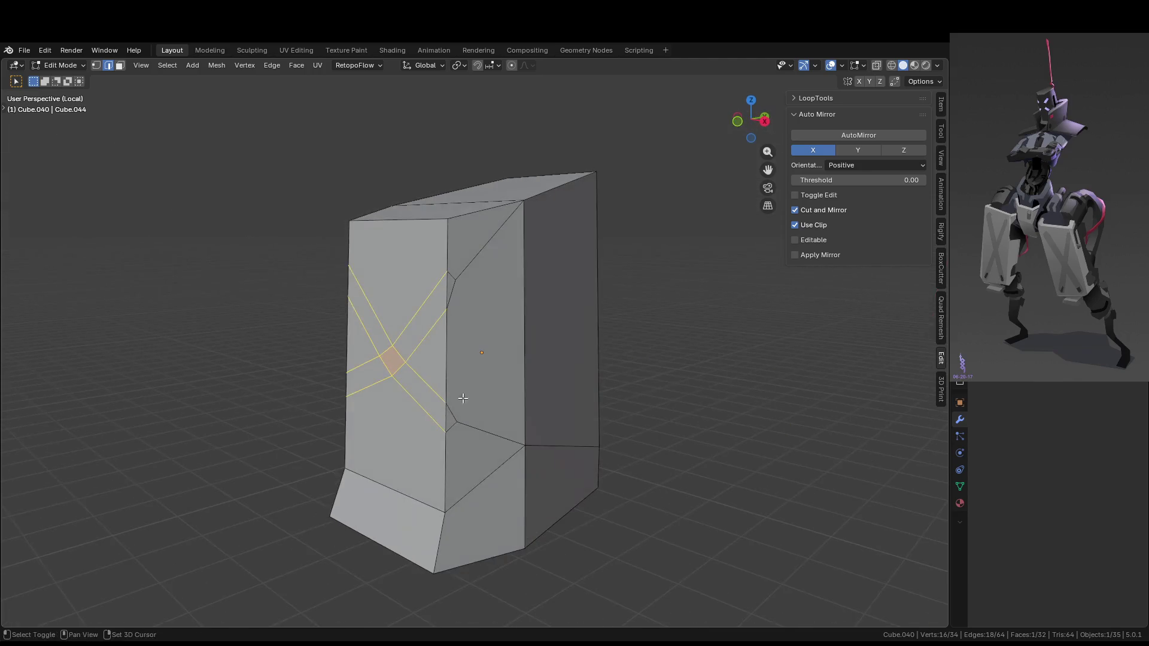
{"action": "left_click", "coordinate": [479, 431], "text": "ctrl"}
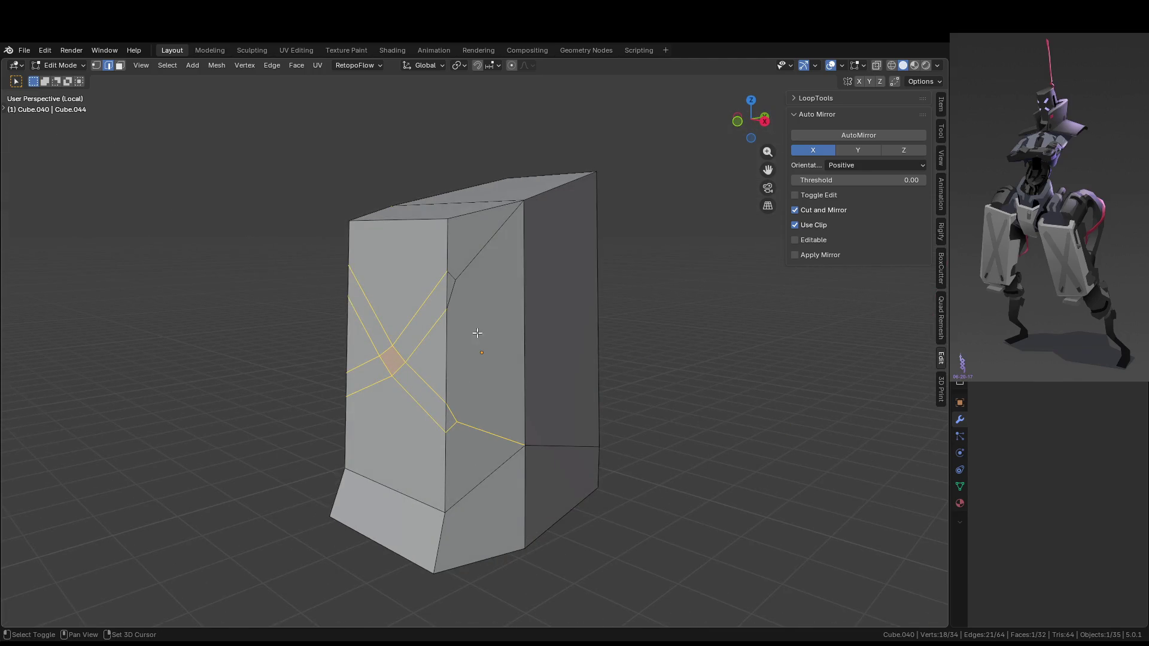
{"action": "left_click", "coordinate": [459, 295], "text": "ctrl"}
Dissolve the selected X band edges and return to Object Mode
{"action": "key", "text": "x"}
{"action": "left_click", "coordinate": [463, 296]}
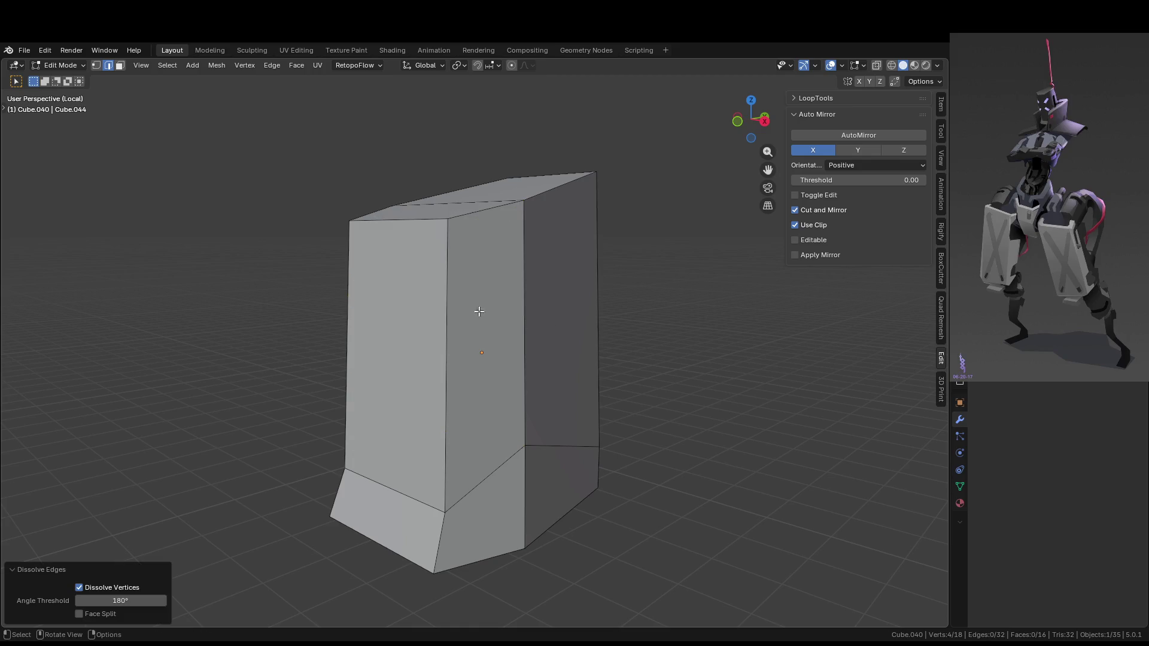
{"action": "scroll", "coordinate": [598, 379], "scroll_direction": "down", "scroll_amount": 4}
{"action": "middle_click_drag", "start_coordinate": [598, 380], "coordinate": [669, 359]}
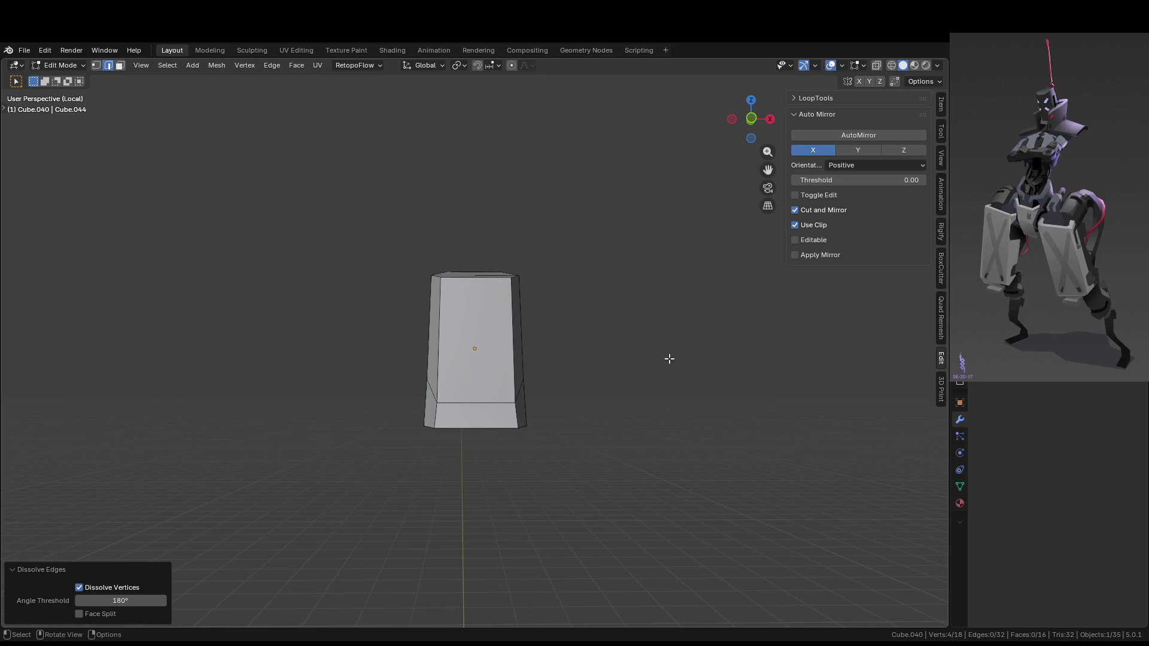
{"action": "key", "text": "Tab"}
{"action": "middle_click_drag", "start_coordinate": [656, 358], "coordinate": [456, 407]}
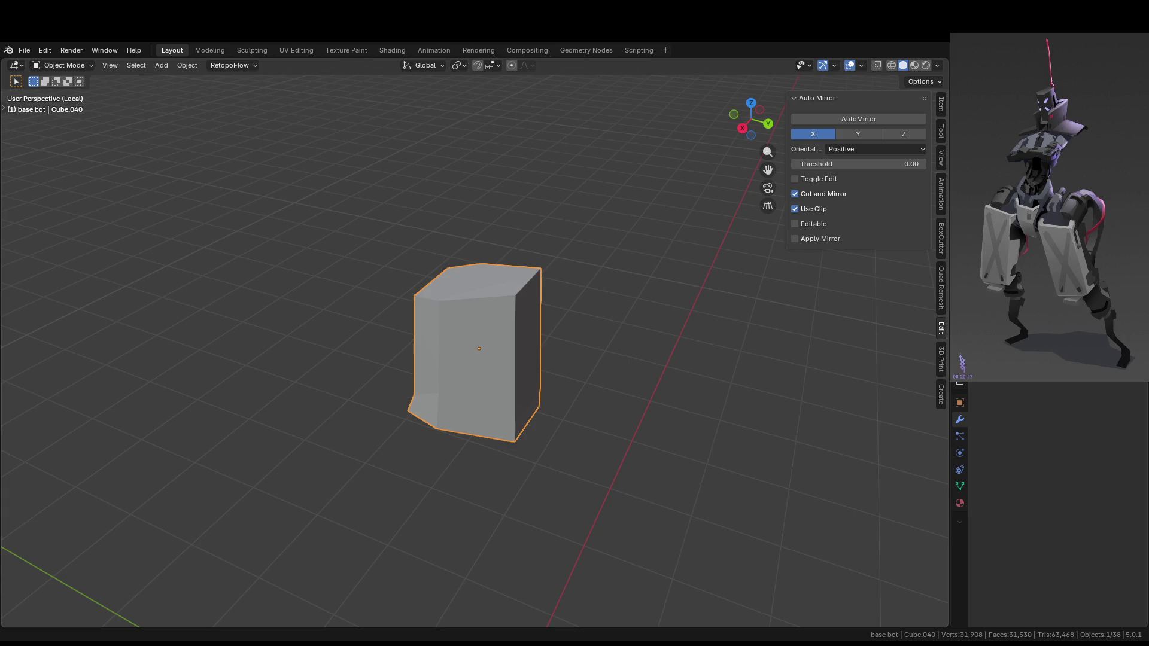
{"action": "mouse_move", "coordinate": [343, 249]}
{"action": "middle_mouse_down"}
{"action": "mouse_move", "coordinate": [499, 310]}
{"action": "mouse_move", "coordinate": [614, 307]}
{"action": "mouse_move", "coordinate": [587, 346]}
{"action": "mouse_move", "coordinate": [521, 364]}
{"action": "mouse_move", "coordinate": [519, 394]}
{"action": "mouse_move", "coordinate": [447, 395]}
{"action": "mouse_move", "coordinate": [655, 412]}
{"action": "mouse_move", "coordinate": [560, 383]}
{"action": "mouse_move", "coordinate": [621, 369]}
{"action": "mouse_move", "coordinate": [570, 377]}
{"action": "mouse_move", "coordinate": [594, 345]}
{"action": "mouse_move", "coordinate": [533, 403]}
{"action": "mouse_move", "coordinate": [456, 412]}
{"action": "mouse_move", "coordinate": [552, 407]}
{"action": "middle_mouse_up"}
Save bot.blend, exit local view to show the whole robot, and select the head block
{"action": "key", "text": "ctrl+s"}
{"action": "key", "text": "KP_Divide"}
{"action": "left_click", "coordinate": [655, 412]}
{"action": "scroll", "coordinate": [549, 404], "scroll_direction": "up", "scroll_amount": 5}
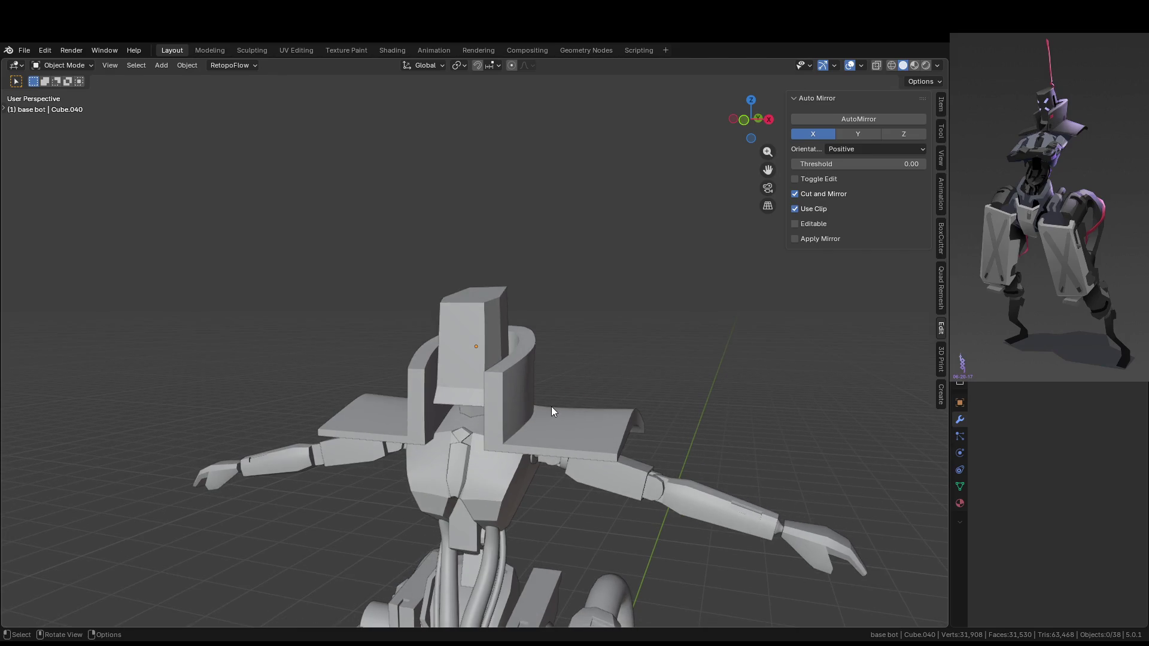
{"action": "scroll", "coordinate": [533, 357], "scroll_direction": "up", "scroll_amount": 3}
{"action": "middle_click_drag", "start_coordinate": [559, 385], "coordinate": [502, 331]}
{"action": "left_click", "coordinate": [518, 375]}
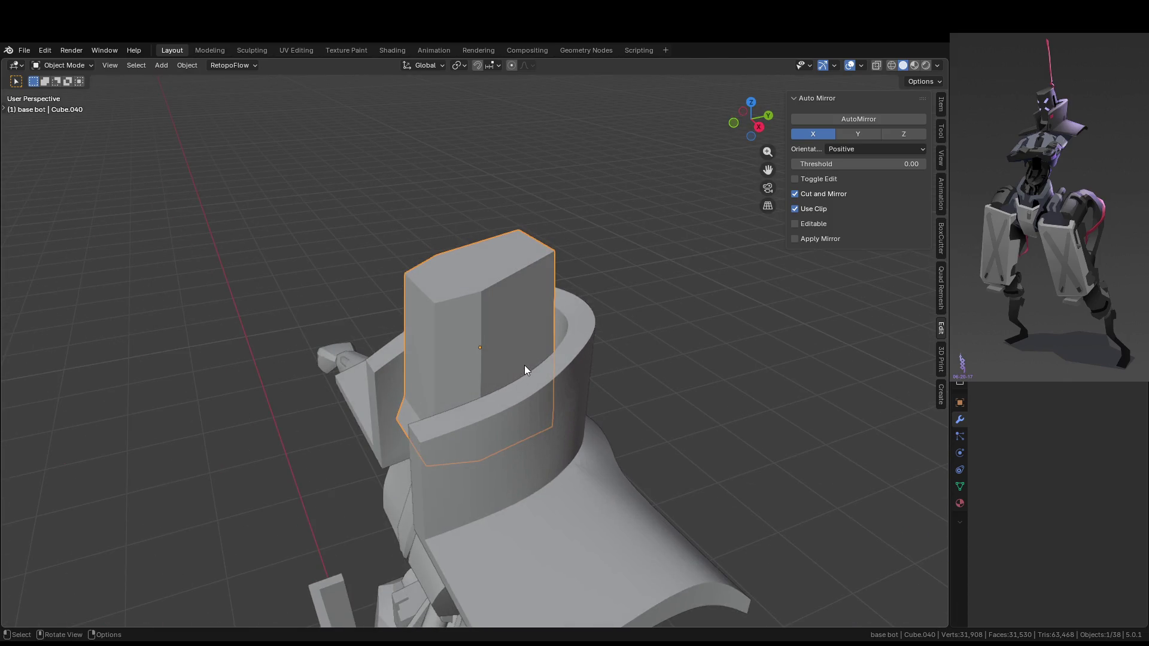
Add a vertical loop cut near one side of the head block
{"action": "key", "text": "Tab"}
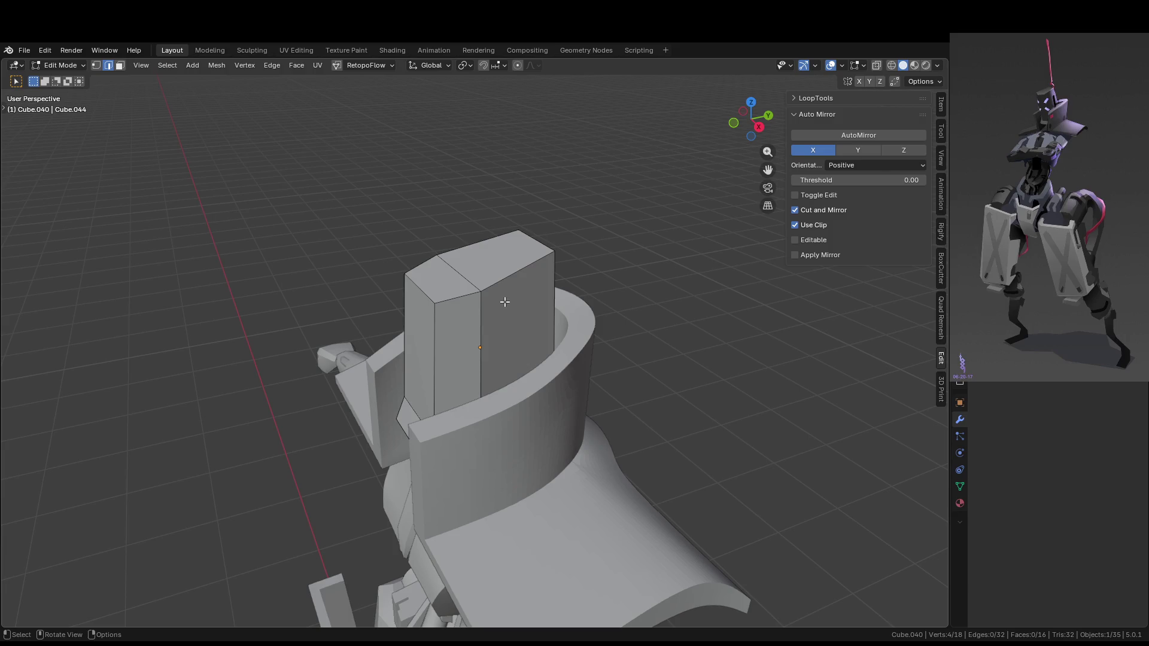
{"action": "key", "text": "ctrl+r"}
{"action": "left_click", "coordinate": [508, 282]}
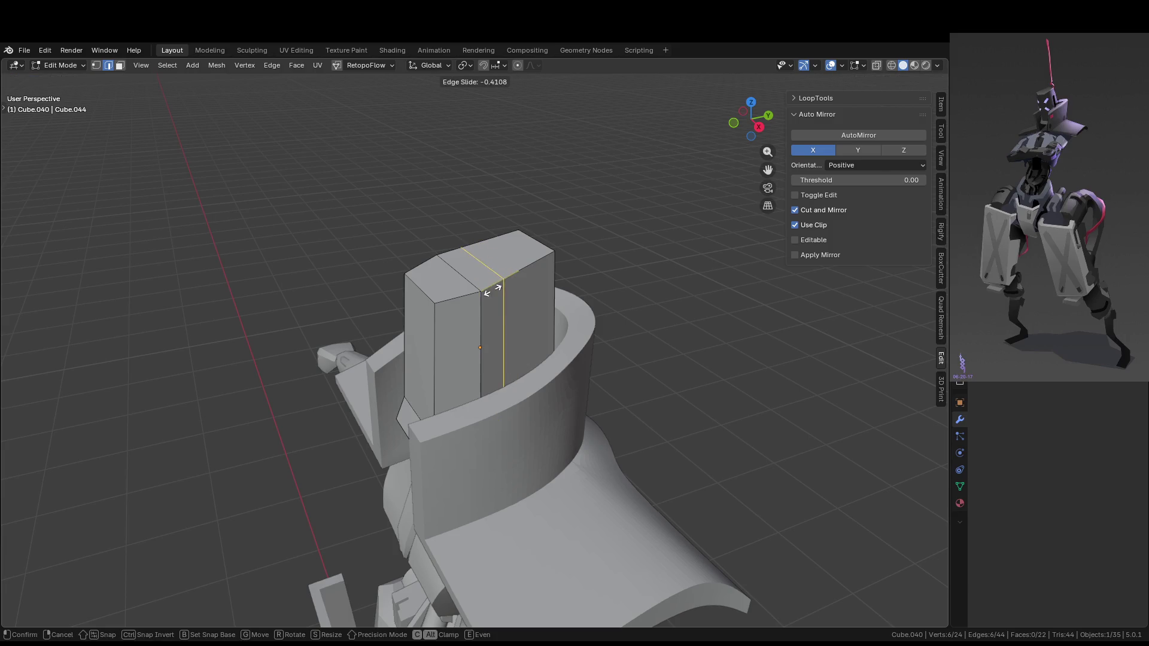
{"action": "left_click", "coordinate": [485, 295]}
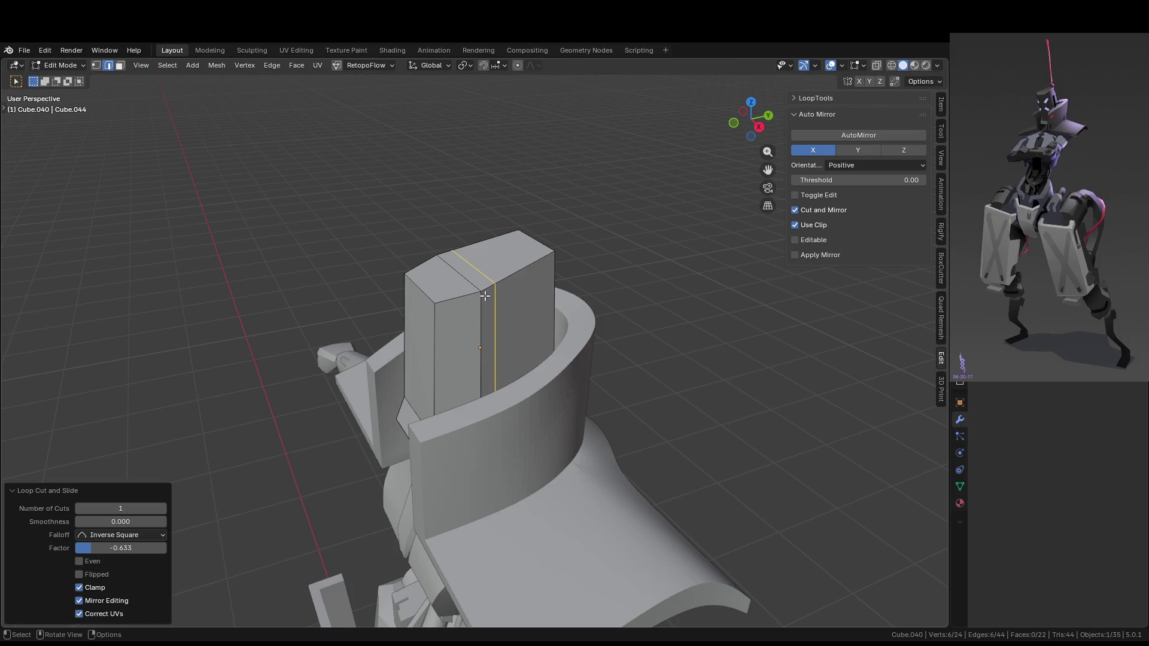
{"action": "middle_click_drag", "start_coordinate": [524, 333], "coordinate": [594, 340]}
Isolate the head block in Local View and select its narrow vertical strip of faces
{"action": "key", "text": "KP_Divide"}
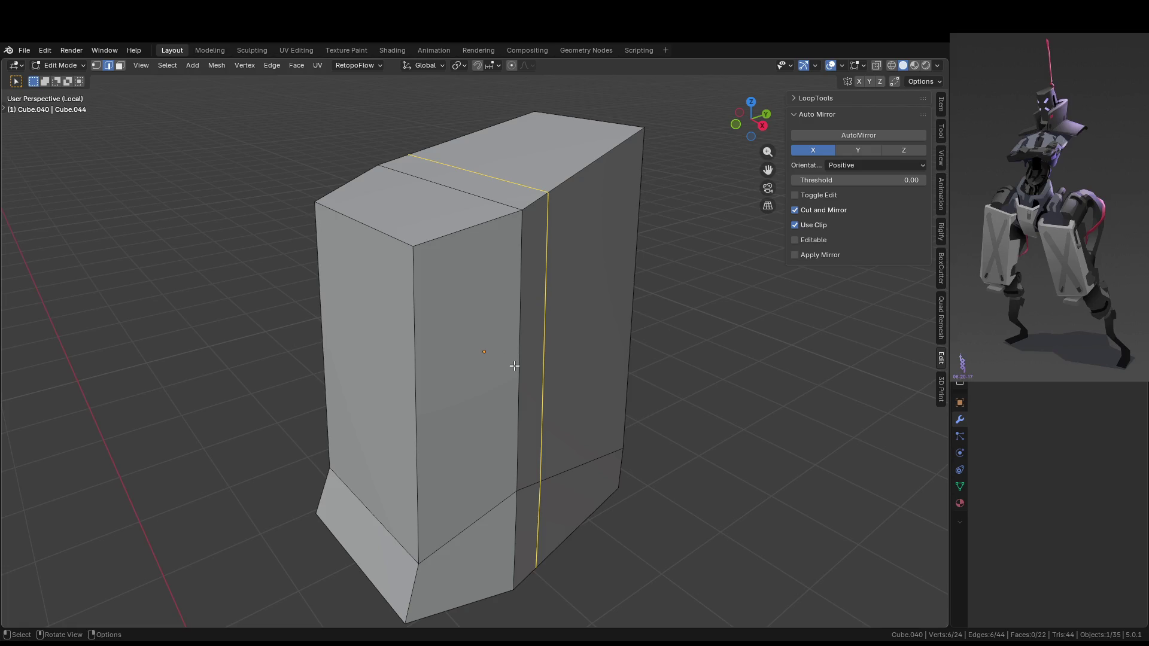
{"action": "key", "text": "3"}
{"action": "left_click", "coordinate": [533, 382]}
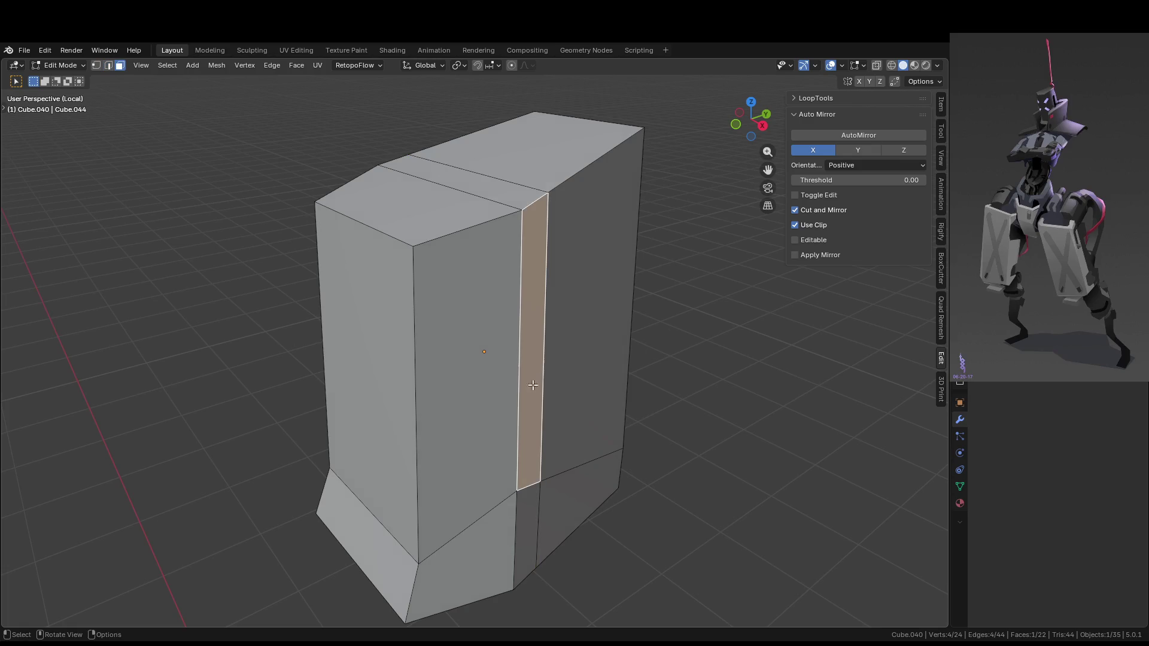
{"action": "scroll", "coordinate": [541, 443], "scroll_direction": "up", "scroll_amount": 2}
{"action": "left_click", "coordinate": [537, 542], "text": "shift"}
{"action": "middle_click_drag", "start_coordinate": [537, 542], "coordinate": [514, 432]}
{"action": "left_click", "coordinate": [437, 539], "text": "alt"}
{"action": "mouse_move", "coordinate": [437, 539]}
{"action": "middle_mouse_down"}
{"action": "mouse_move", "coordinate": [469, 406]}
{"action": "mouse_move", "coordinate": [512, 339]}
{"action": "mouse_move", "coordinate": [458, 306]}
{"action": "middle_mouse_up"}
{"action": "middle_click_drag", "start_coordinate": [527, 339], "coordinate": [575, 373]}
{"action": "key", "text": "alt"}
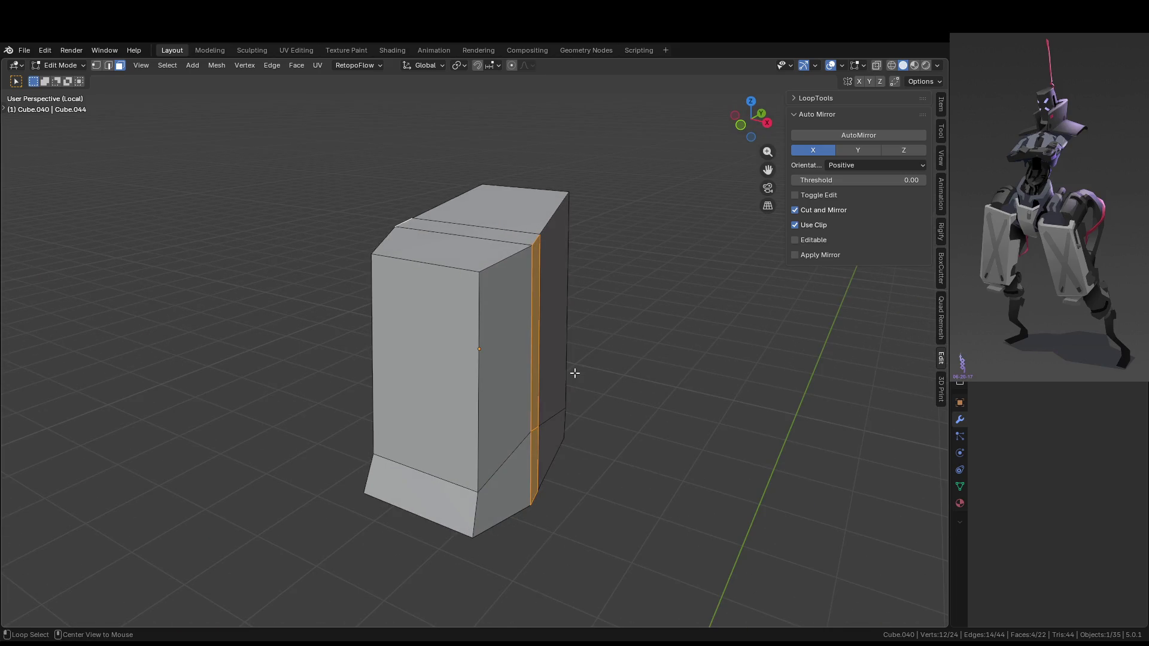
Extrude the strip along its normals and add a horizontal loop cut near the top
{"action": "key", "text": "alt+e"}
{"action": "left_click", "coordinate": [574, 374]}
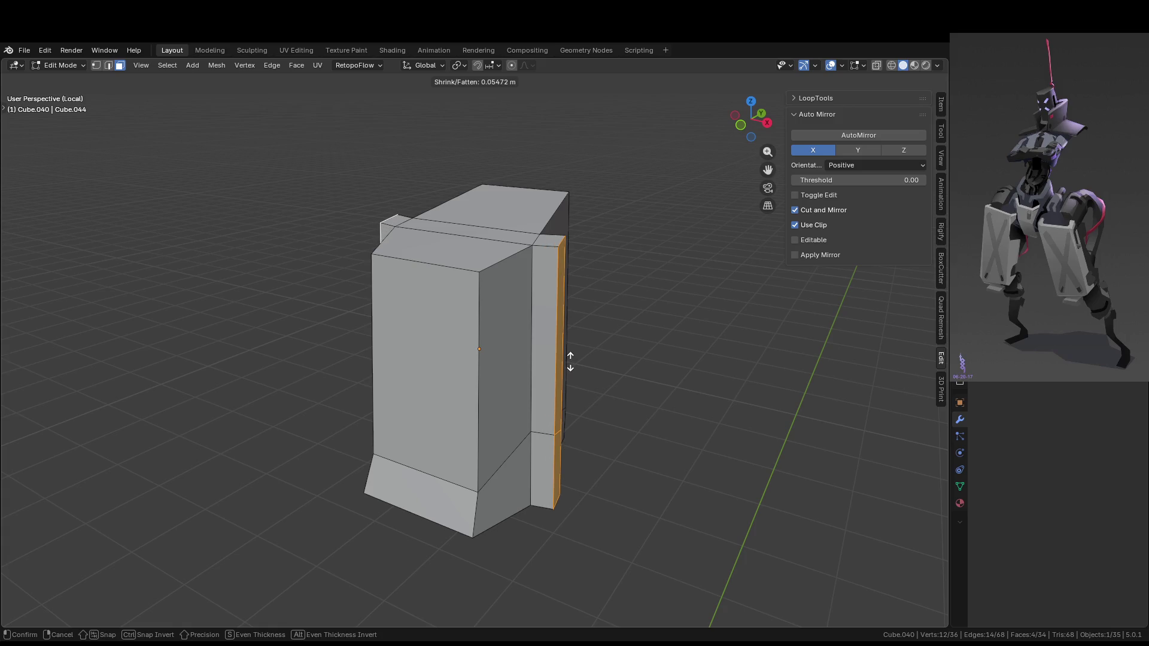
{"action": "left_click", "coordinate": [571, 362]}
{"action": "key", "text": "ctrl+r"}
{"action": "middle_click_drag", "start_coordinate": [585, 357], "coordinate": [529, 290]}
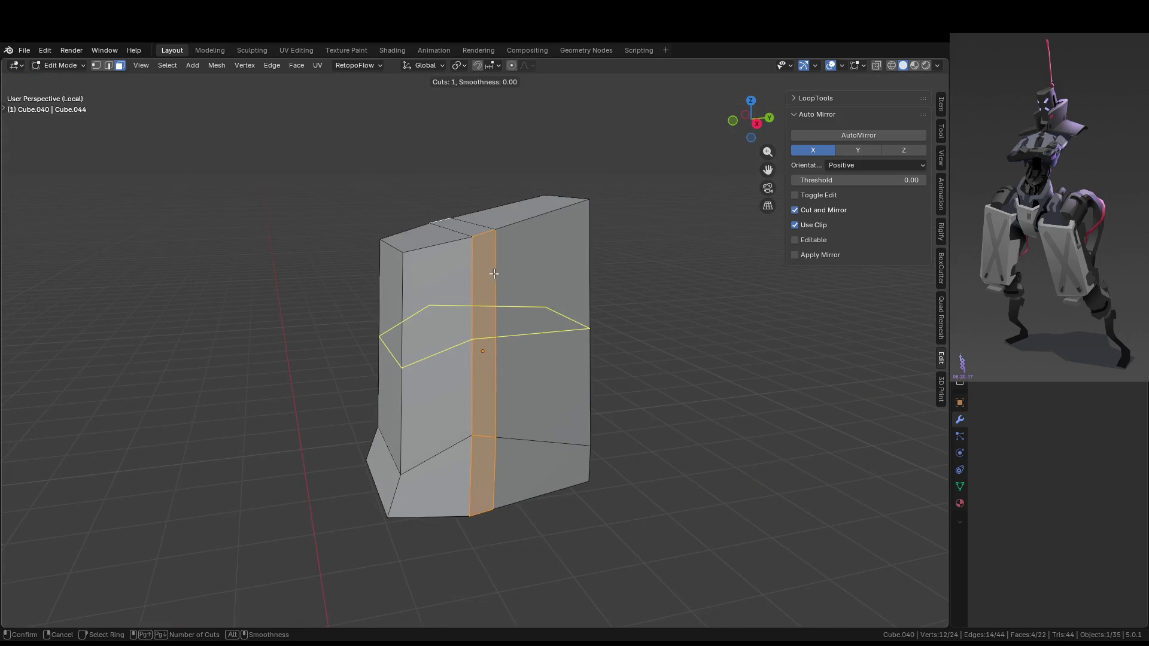
{"action": "left_click", "coordinate": [499, 274]}
{"action": "left_click", "coordinate": [513, 213]}
Select the top face and the narrow column faces of the strip
{"action": "key", "text": "3"}
{"action": "left_click", "coordinate": [487, 254]}
{"action": "key", "text": "g"}
{"action": "key", "text": "Escape"}
{"action": "middle_click_drag", "start_coordinate": [593, 318], "coordinate": [534, 306]}
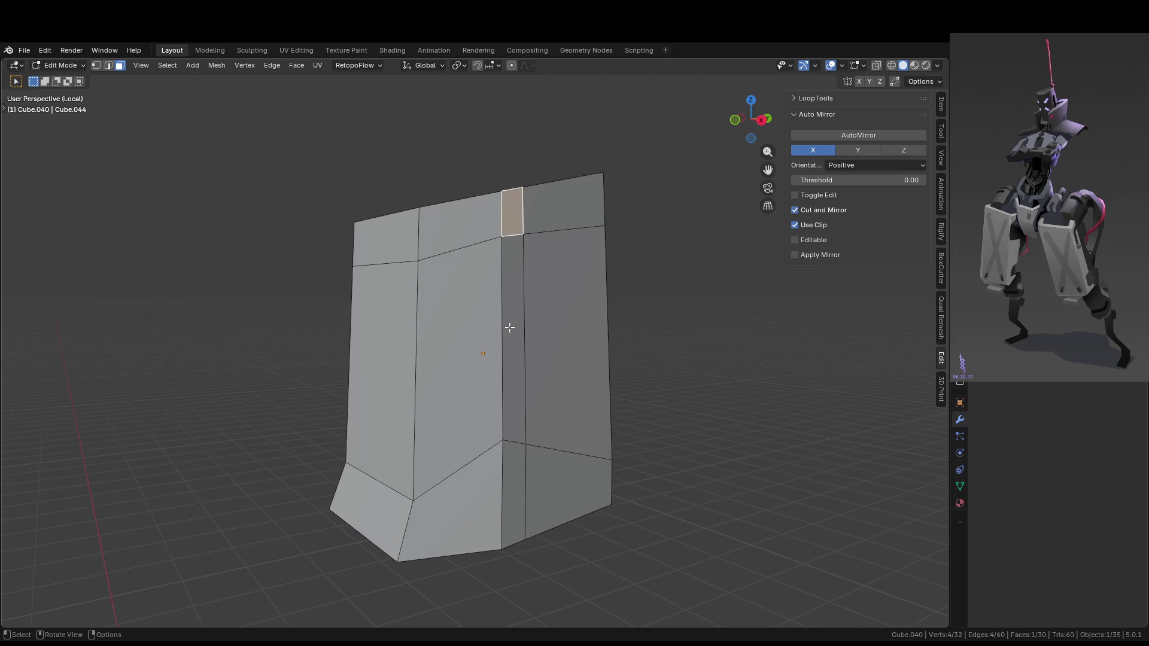
{"action": "left_click", "coordinate": [510, 328], "text": "shift"}
{"action": "mouse_move", "coordinate": [519, 454]}
{"action": "middle_mouse_down"}
{"action": "mouse_move", "coordinate": [521, 483]}
{"action": "mouse_move", "coordinate": [624, 417]}
{"action": "mouse_move", "coordinate": [541, 405]}
{"action": "middle_mouse_up"}
{"action": "left_click", "coordinate": [496, 391], "text": "shift"}
{"action": "left_click", "coordinate": [496, 478], "text": "shift"}
{"action": "mouse_move", "coordinate": [495, 478]}
{"action": "middle_mouse_down"}
{"action": "mouse_move", "coordinate": [486, 379]}
{"action": "mouse_move", "coordinate": [559, 389]}
{"action": "mouse_move", "coordinate": [662, 469]}
{"action": "middle_mouse_up"}
Extrude the selected column faces outward along their normals
{"action": "key", "text": "alt+e"}
{"action": "left_click", "coordinate": [559, 388]}
{"action": "left_click", "coordinate": [559, 377]}
Scale the faces about Individual Origins to 0.389 along Y, then view from the top
{"action": "key", "text": "period"}
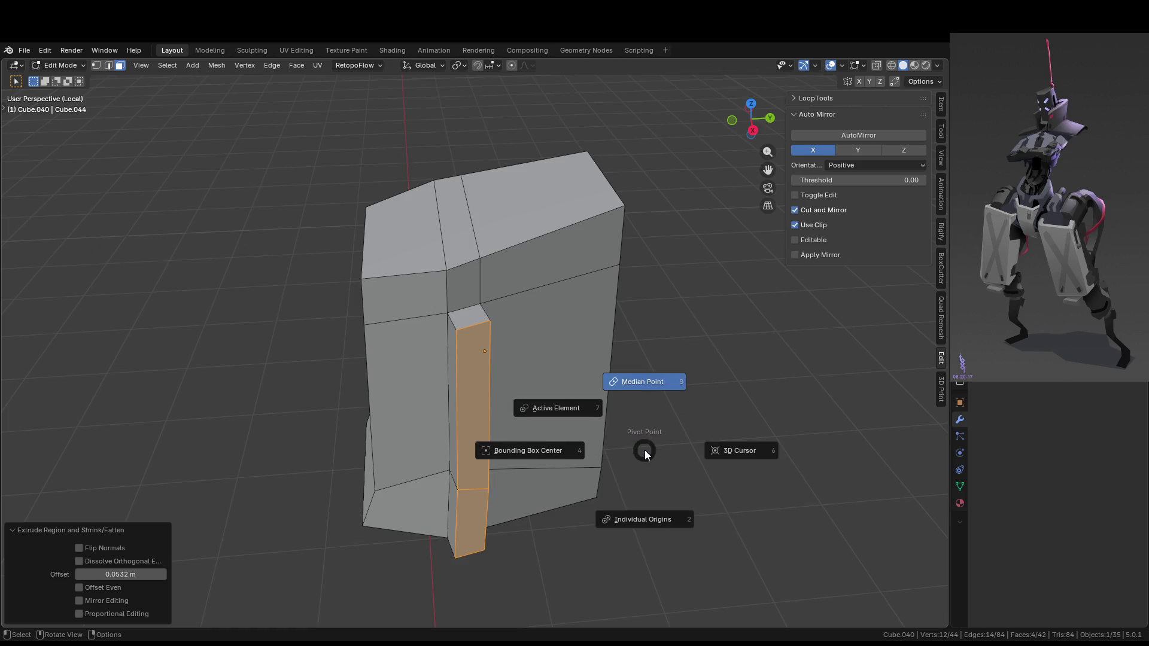
{"action": "left_click", "coordinate": [700, 506]}
{"action": "key", "text": "s"}
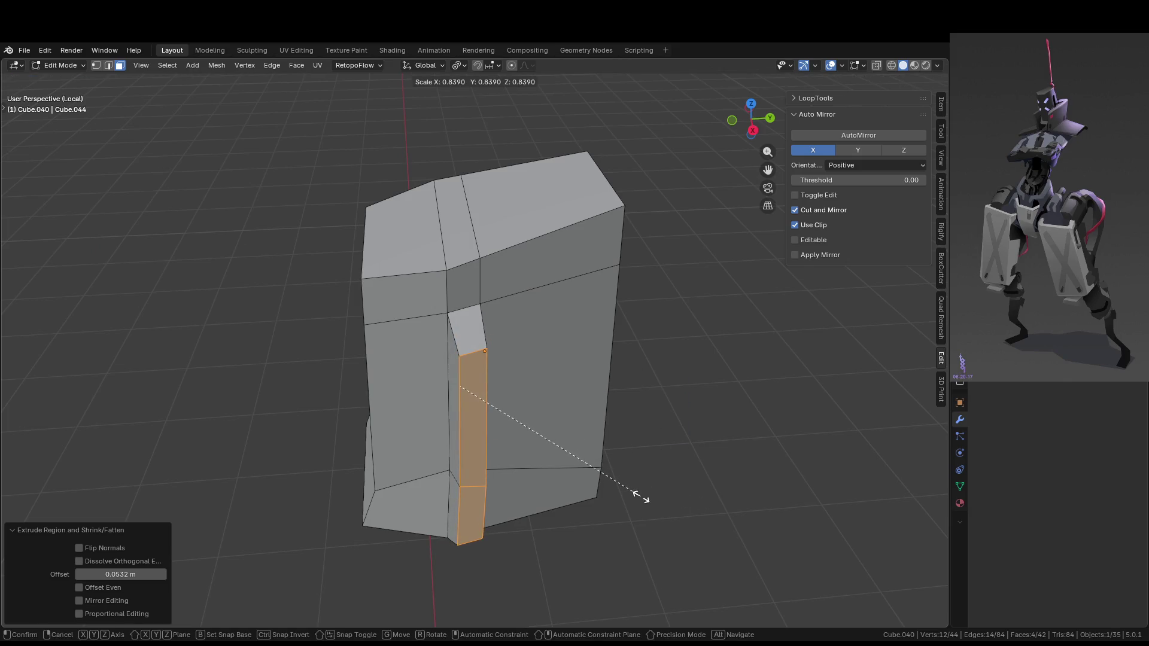
{"action": "right_click", "coordinate": [641, 497]}
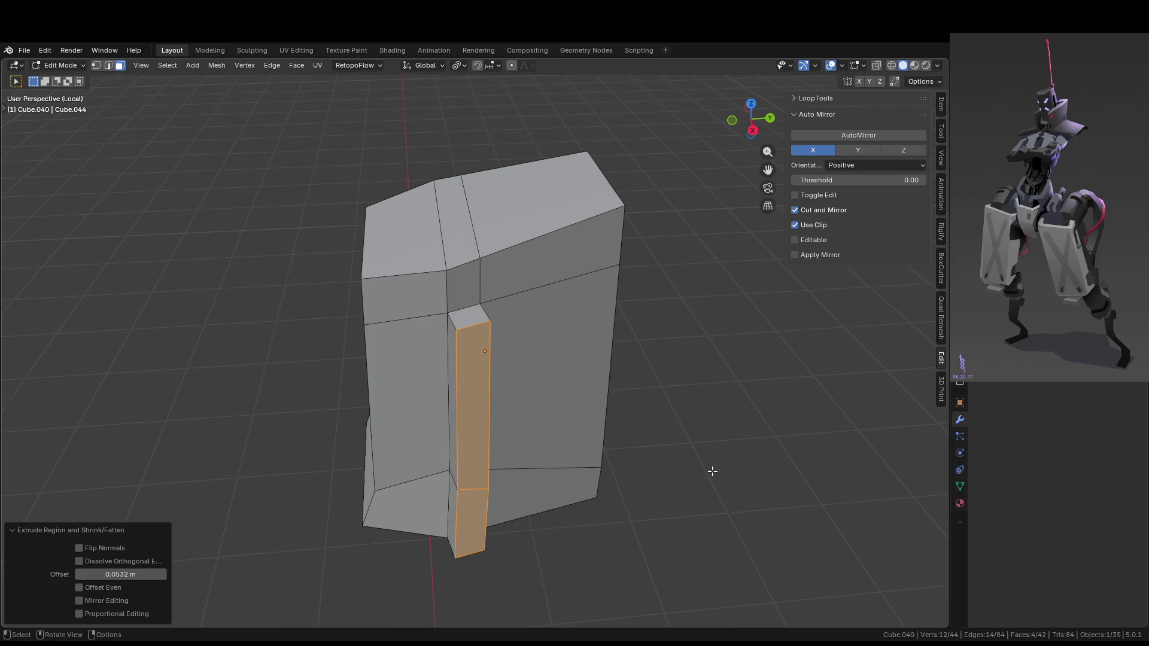
{"action": "key", "text": "s"}
{"action": "key", "text": "x"}
{"action": "key", "text": "y"}
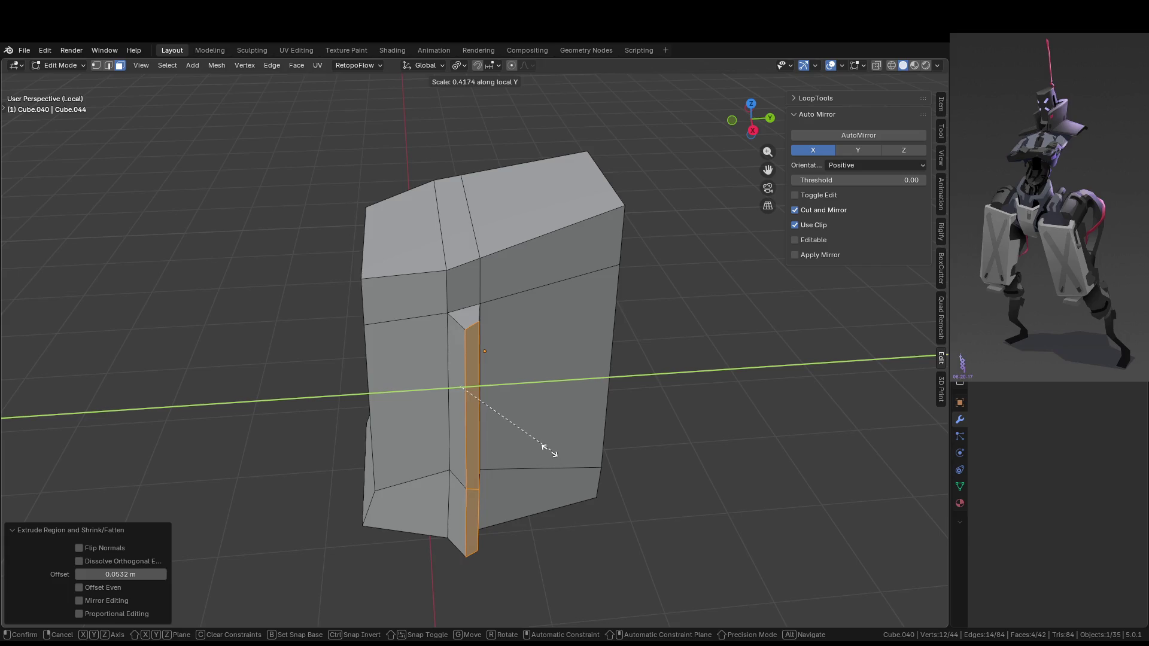
{"action": "left_click", "coordinate": [543, 452]}
{"action": "middle_click_drag", "start_coordinate": [543, 452], "coordinate": [582, 534]}
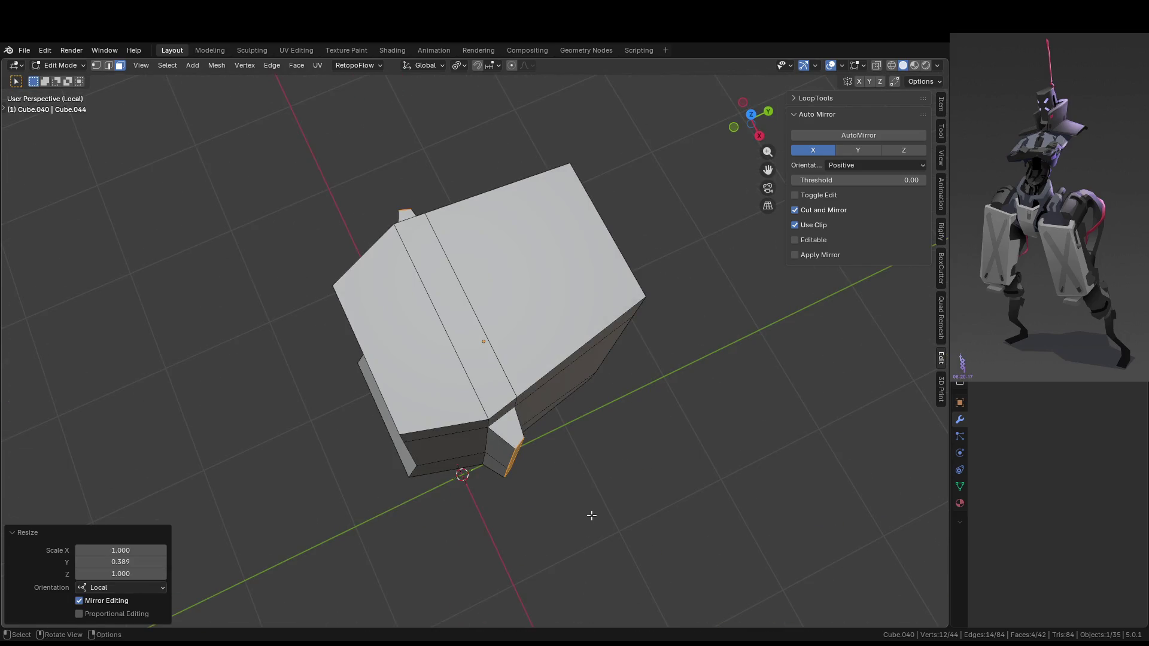
{"action": "key", "text": "KP_7"}
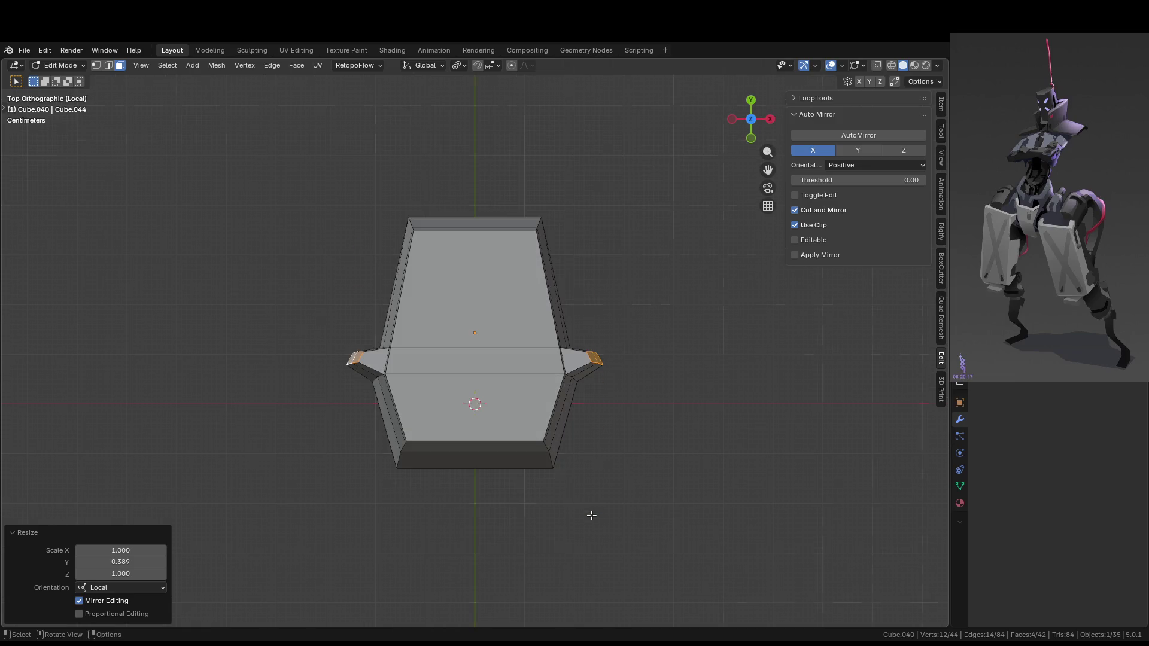
Edge-slide the vertical edge loop on the block's front to -0.578
{"action": "scroll", "coordinate": [644, 483], "scroll_direction": "up", "scroll_amount": 2}
{"action": "mouse_move", "coordinate": [644, 483]}
{"action": "middle_mouse_down"}
{"action": "mouse_move", "coordinate": [626, 494]}
{"action": "mouse_move", "coordinate": [579, 455]}
{"action": "middle_mouse_up"}
{"action": "key", "text": "2"}
{"action": "left_click", "coordinate": [463, 312], "text": "alt"}
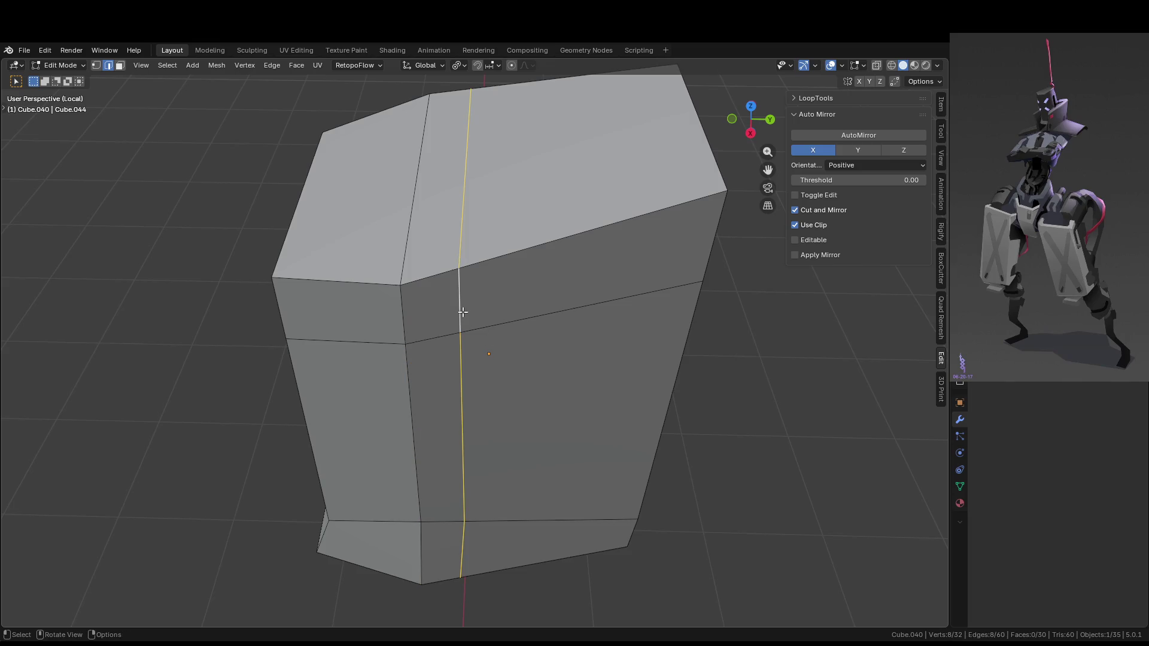
{"action": "key", "text": "g"}
{"action": "key", "text": "g"}
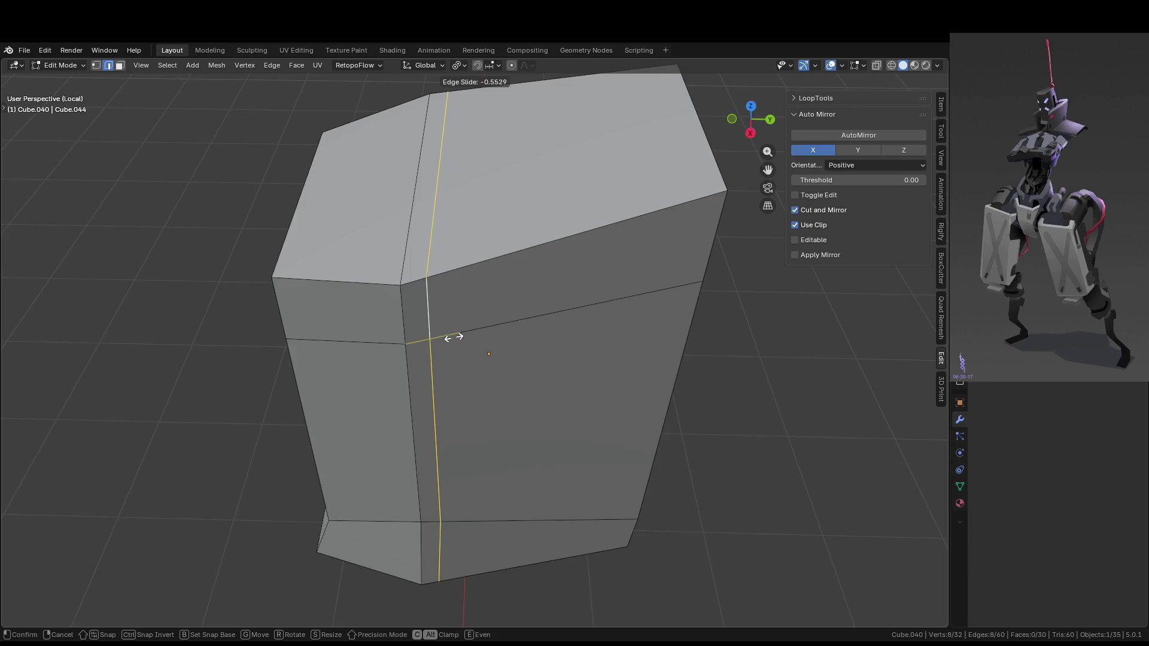
{"action": "left_click", "coordinate": [443, 337]}
Select the four thin strip faces and extrude them along their normals
{"action": "mouse_move", "coordinate": [483, 353]}
{"action": "middle_mouse_down"}
{"action": "mouse_move", "coordinate": [611, 336]}
{"action": "mouse_move", "coordinate": [518, 338]}
{"action": "middle_mouse_up"}
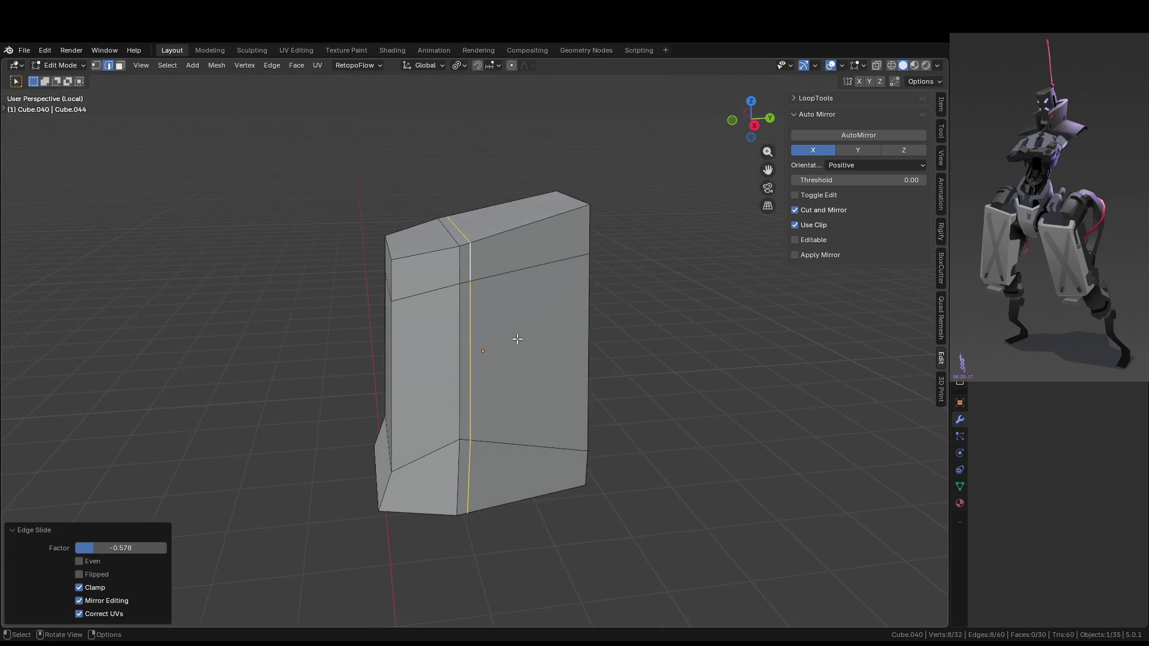
{"action": "key", "text": "3"}
{"action": "left_click", "coordinate": [466, 336]}
{"action": "left_click", "coordinate": [464, 464], "text": "shift"}
{"action": "mouse_move", "coordinate": [464, 464]}
{"action": "middle_mouse_down"}
{"action": "mouse_move", "coordinate": [663, 482]}
{"action": "mouse_move", "coordinate": [668, 447]}
{"action": "middle_mouse_up"}
{"action": "left_click", "coordinate": [446, 379], "text": "shift"}
{"action": "left_click", "coordinate": [446, 472], "text": "shift"}
{"action": "mouse_move", "coordinate": [445, 472]}
{"action": "middle_mouse_down"}
{"action": "mouse_move", "coordinate": [525, 441]}
{"action": "mouse_move", "coordinate": [590, 460]}
{"action": "middle_mouse_up"}
{"action": "scroll", "coordinate": [591, 460], "scroll_direction": "up", "scroll_amount": 3}
{"action": "key", "text": "alt+e"}
{"action": "left_click", "coordinate": [590, 459]}
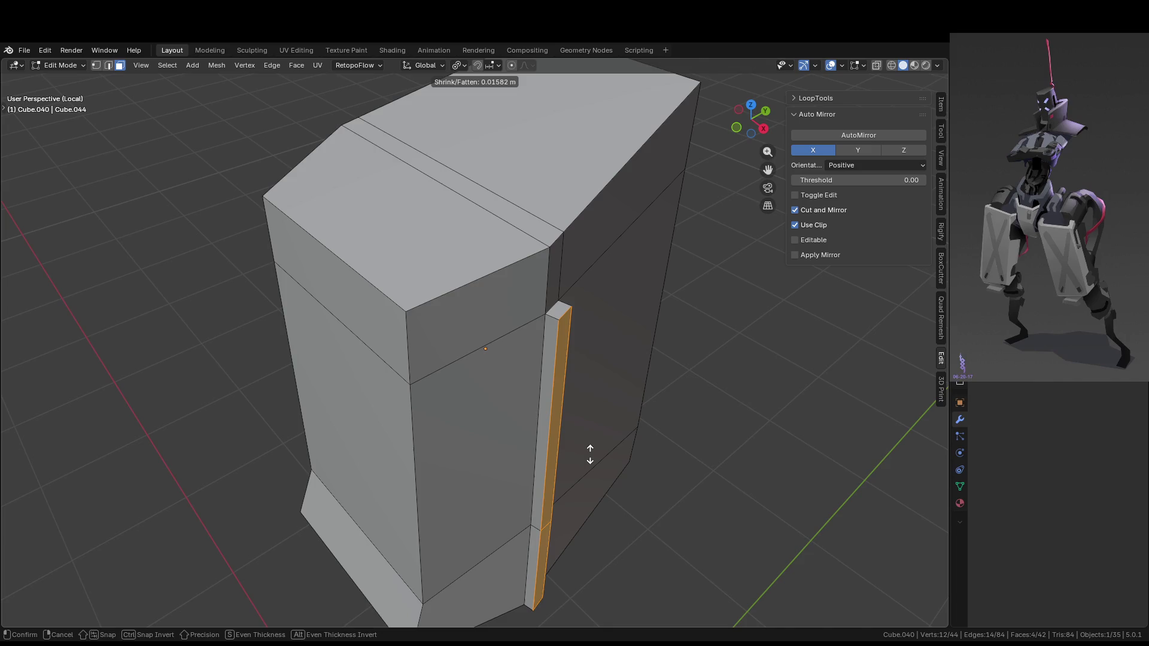
Set the fin thickness to 0.0158 m and shrink its faces to 0.790
{"action": "left_click", "coordinate": [592, 456]}
{"action": "key", "text": "KP_3"}
{"action": "key", "text": "KP_7"}
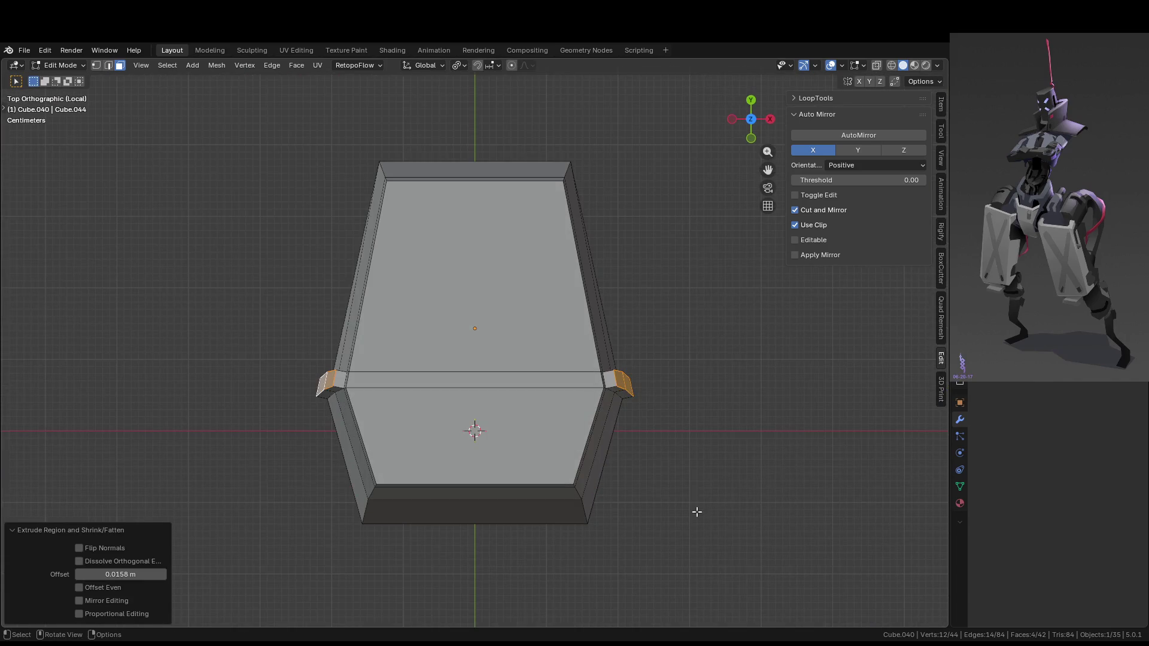
{"action": "key", "text": "s"}
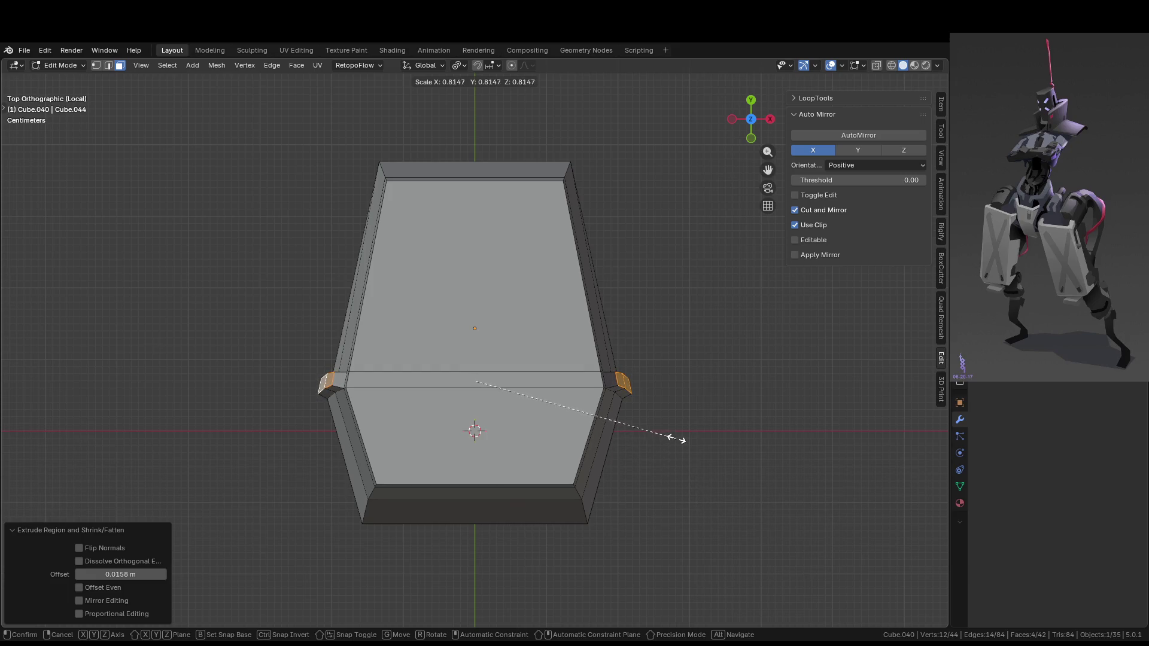
{"action": "left_click", "coordinate": [670, 433]}
Scale the fin faces to 0.750 along Y, then scale them uniformly to fit
{"action": "mouse_move", "coordinate": [669, 433]}
{"action": "middle_mouse_down"}
{"action": "mouse_move", "coordinate": [664, 377]}
{"action": "mouse_move", "coordinate": [721, 403]}
{"action": "middle_mouse_up"}
{"action": "scroll", "coordinate": [695, 421], "scroll_direction": "down", "scroll_amount": 4}
{"action": "scroll", "coordinate": [674, 457], "scroll_direction": "up", "scroll_amount": 2}
{"action": "scroll", "coordinate": [674, 456], "scroll_direction": "up", "scroll_amount": 2}
{"action": "middle_click_drag", "start_coordinate": [637, 474], "coordinate": [672, 488]}
{"action": "key", "text": "s"}
{"action": "key", "text": "y"}
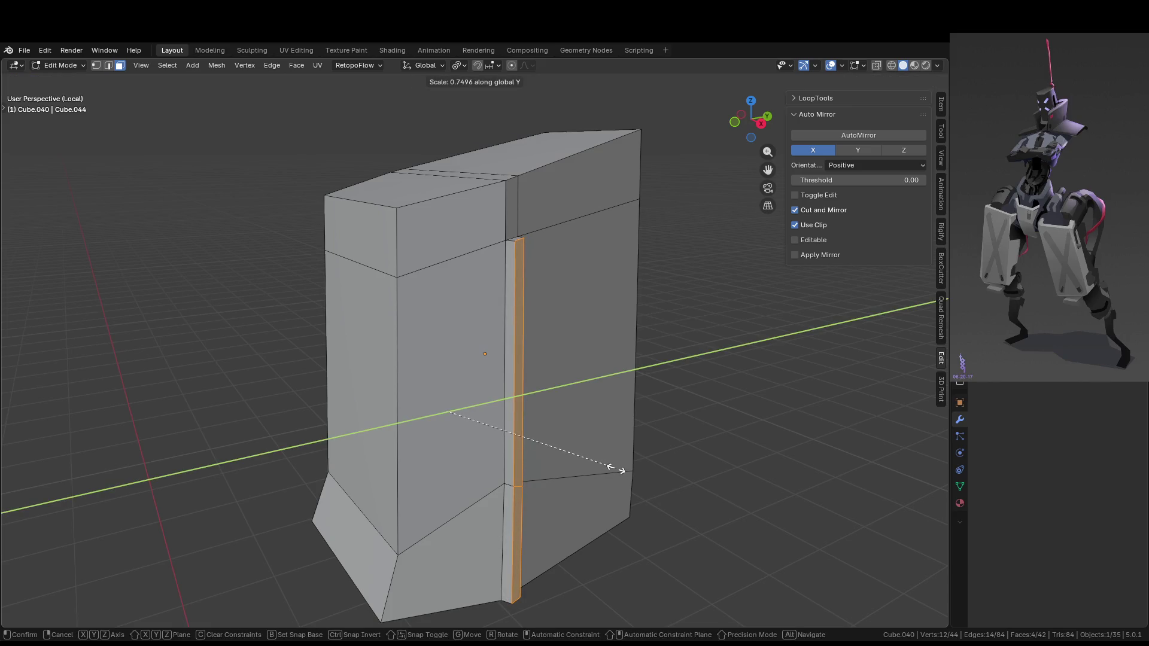
{"action": "left_click", "coordinate": [616, 470]}
{"action": "key", "text": "s"}
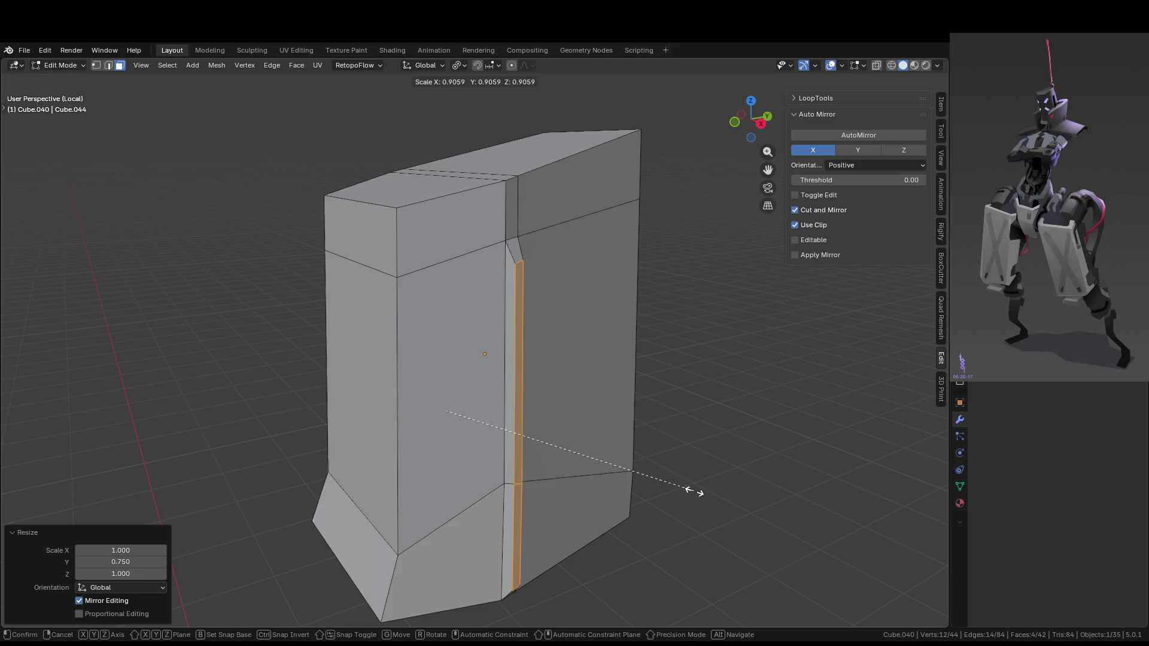
{"action": "left_click", "coordinate": [692, 491]}
Return the block to Object Mode and deselect it
{"action": "key", "text": "Tab"}
{"action": "scroll", "coordinate": [691, 490], "scroll_direction": "down", "scroll_amount": 3}
{"action": "left_click", "coordinate": [700, 492]}
{"action": "mouse_move", "coordinate": [702, 495]}
{"action": "middle_mouse_down"}
{"action": "mouse_move", "coordinate": [777, 480]}
{"action": "mouse_move", "coordinate": [562, 485]}
{"action": "middle_mouse_up"}
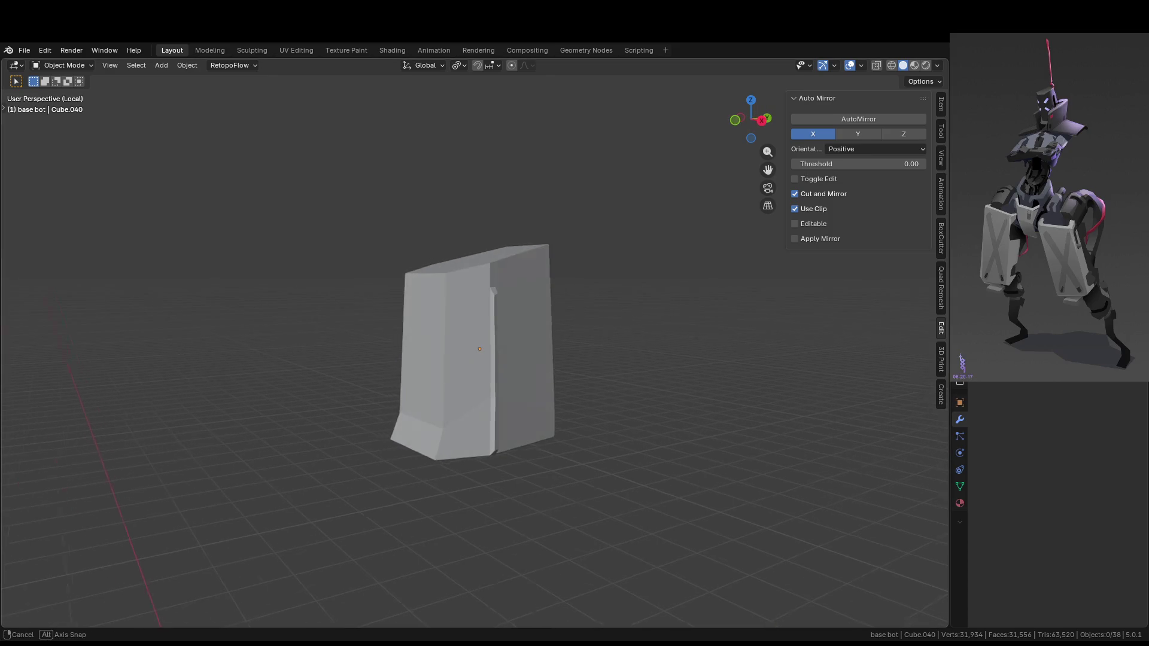
Inspect the head block from several angles and select it
{"action": "middle_click_drag", "start_coordinate": [335, 396], "coordinate": [456, 390]}
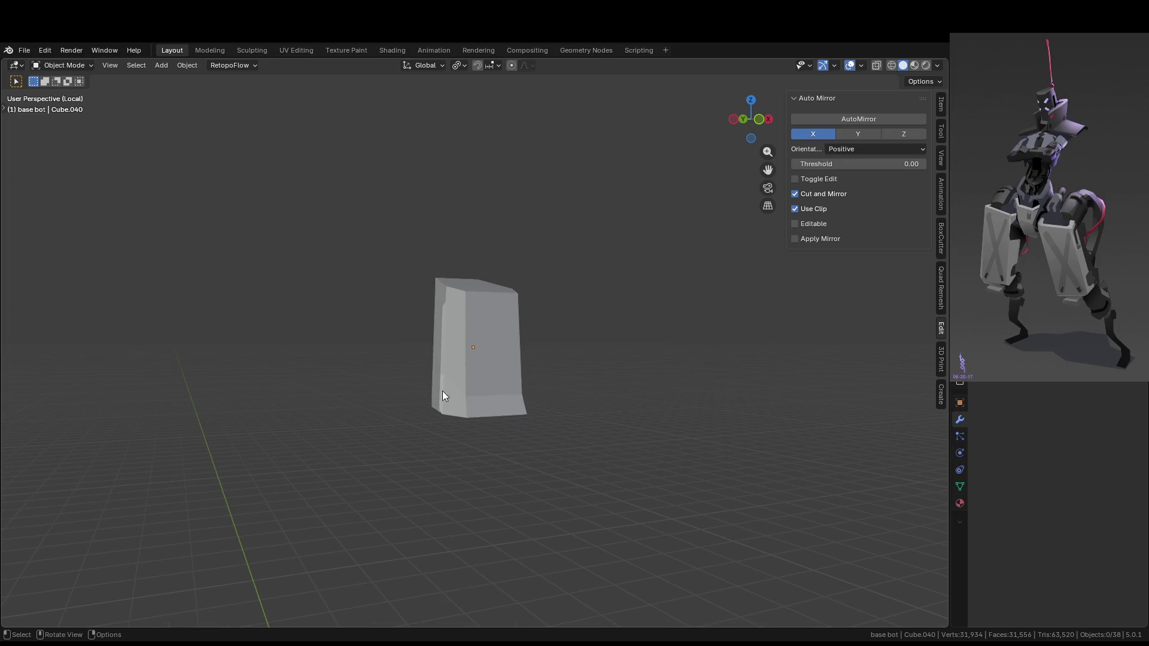
{"action": "mouse_move", "coordinate": [443, 373]}
{"action": "middle_mouse_down"}
{"action": "mouse_move", "coordinate": [393, 420]}
{"action": "mouse_move", "coordinate": [486, 290]}
{"action": "middle_mouse_up"}
{"action": "scroll", "coordinate": [486, 289], "scroll_direction": "up", "scroll_amount": 3}
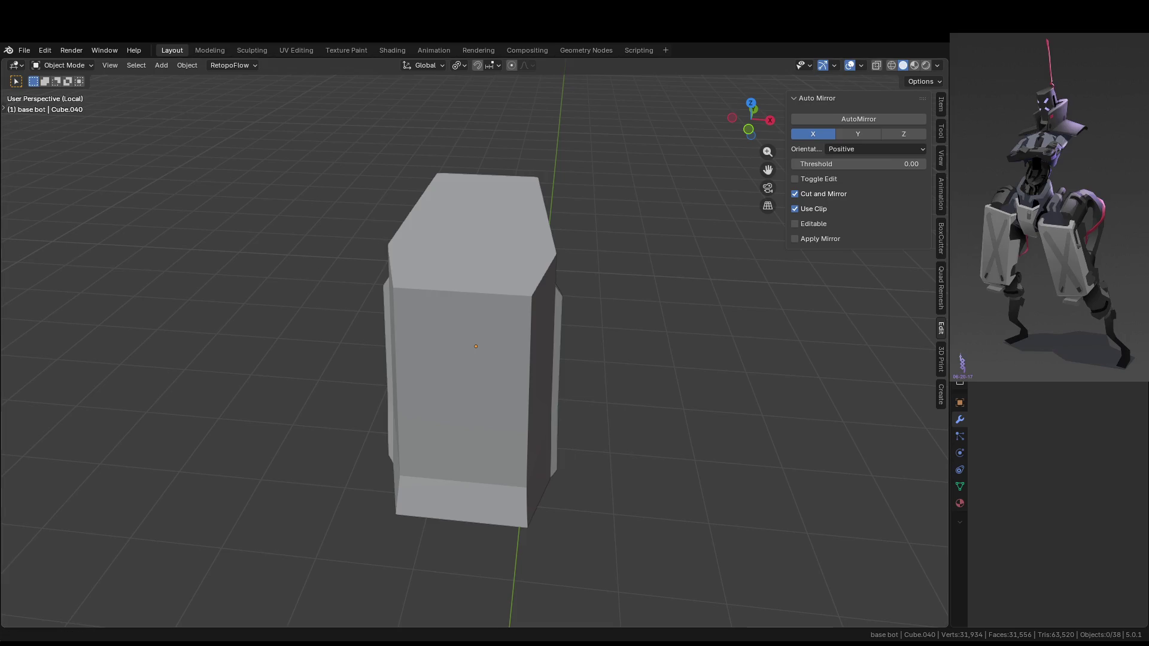
{"action": "mouse_move", "coordinate": [362, 192]}
{"action": "middle_mouse_down"}
{"action": "mouse_move", "coordinate": [638, 296]}
{"action": "mouse_move", "coordinate": [641, 285]}
{"action": "mouse_move", "coordinate": [601, 324]}
{"action": "middle_mouse_up"}
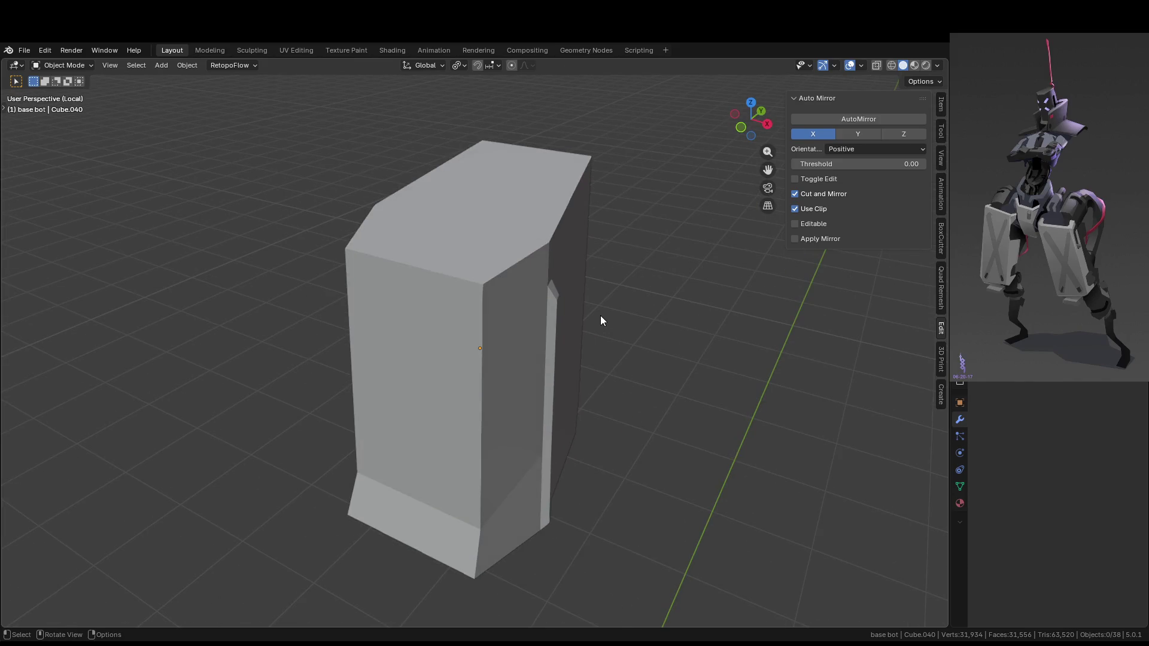
{"action": "left_click", "coordinate": [519, 339]}
{"action": "middle_click_drag", "start_coordinate": [519, 339], "coordinate": [612, 371]}
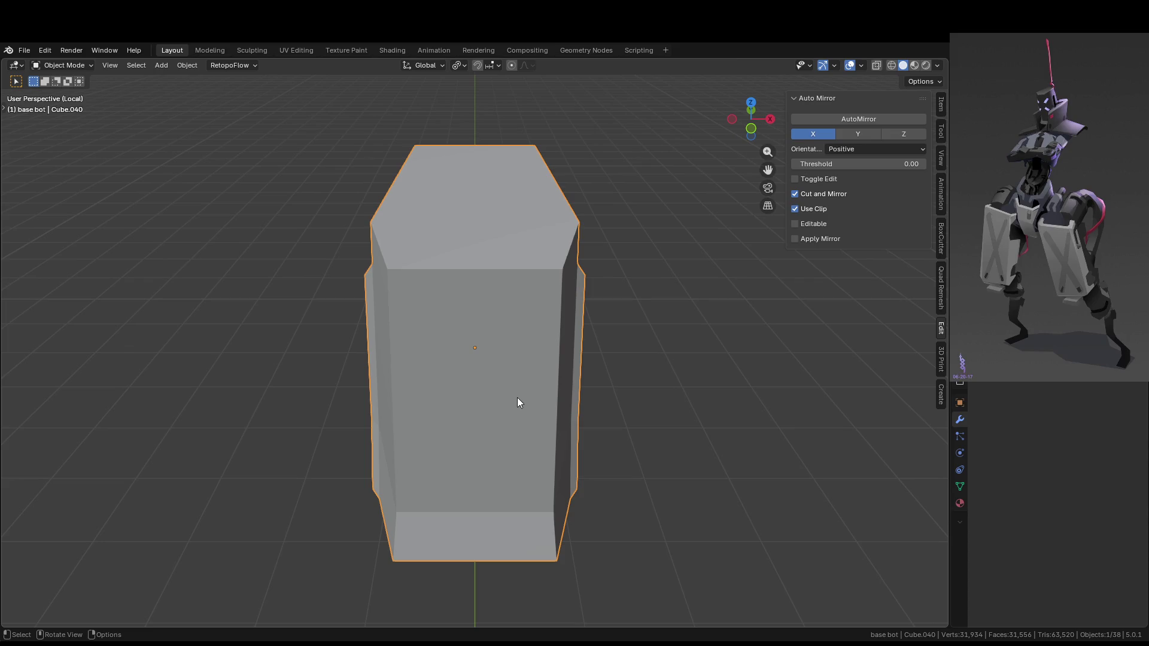
Box-select the block's front faces in Edit Mode and scale them to 0.6894 along X
{"action": "key", "text": "Tab"}
{"action": "key", "text": "b"}
{"action": "left_click_drag", "start_coordinate": [491, 294], "coordinate": [478, 548]}
{"action": "key", "text": "s"}
{"action": "key", "text": "x"}
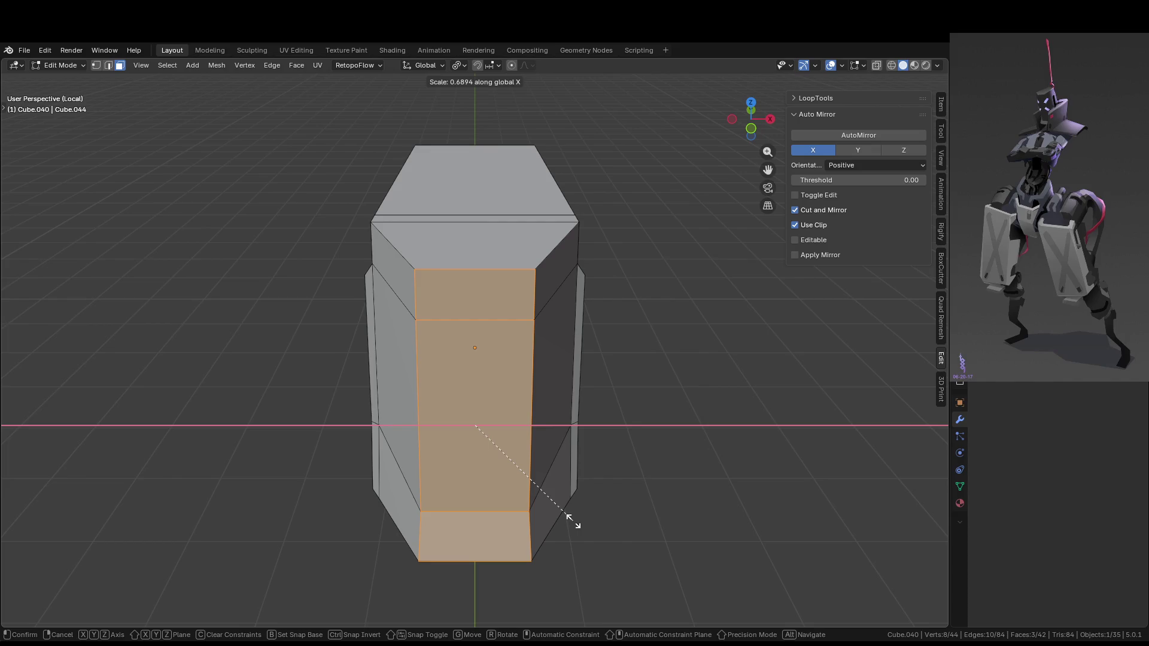
{"action": "left_click", "coordinate": [585, 527]}
Reopen the block's mesh for editing and view it from the front
{"action": "mouse_move", "coordinate": [585, 526]}
{"action": "middle_mouse_down"}
{"action": "mouse_move", "coordinate": [601, 559]}
{"action": "mouse_move", "coordinate": [637, 482]}
{"action": "mouse_move", "coordinate": [565, 513]}
{"action": "mouse_move", "coordinate": [624, 491]}
{"action": "mouse_move", "coordinate": [700, 493]}
{"action": "mouse_move", "coordinate": [657, 525]}
{"action": "mouse_move", "coordinate": [585, 467]}
{"action": "mouse_move", "coordinate": [567, 469]}
{"action": "mouse_move", "coordinate": [602, 448]}
{"action": "middle_mouse_up"}
{"action": "key", "text": "Tab"}
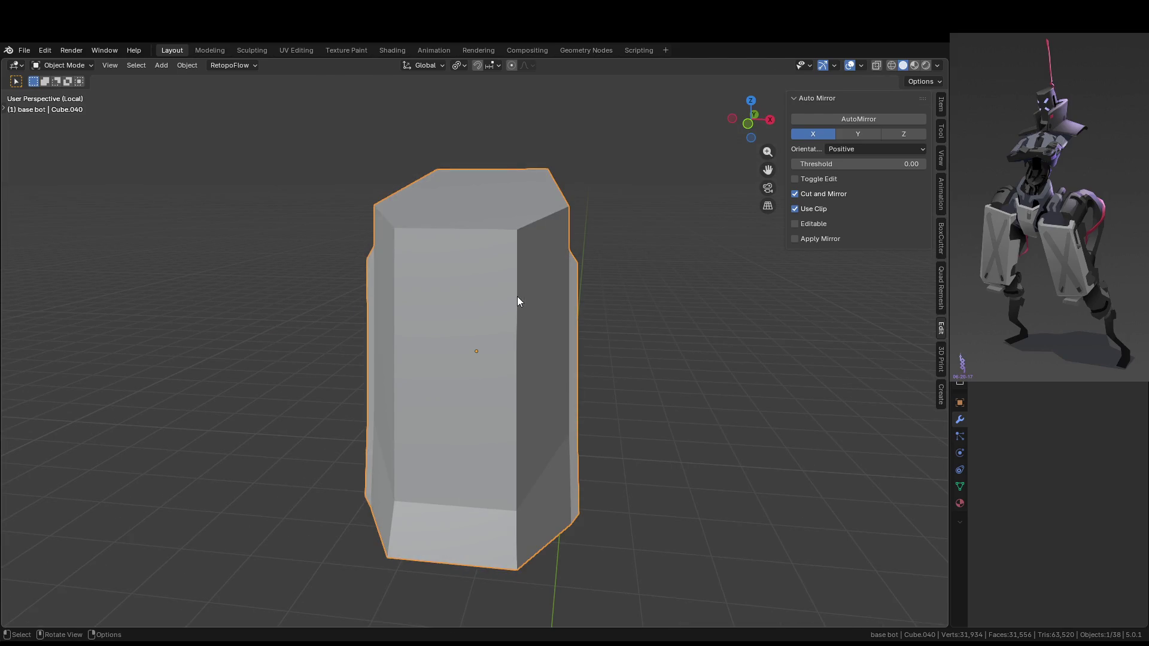
{"action": "key", "text": "Tab"}
{"action": "key", "text": "KP_1"}
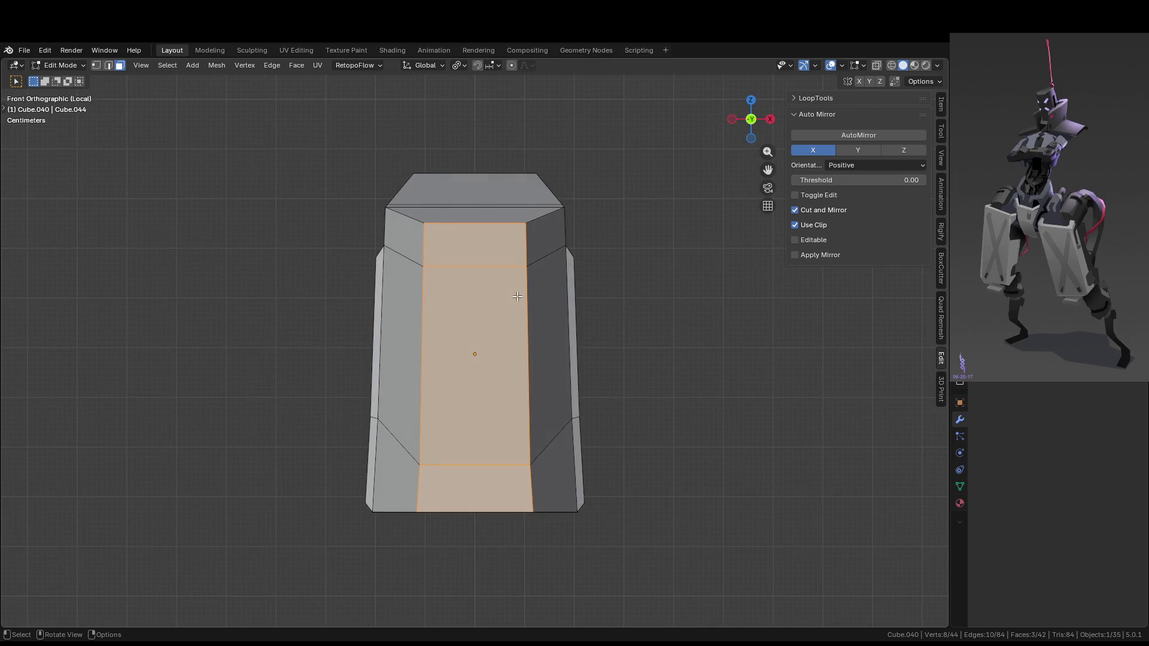
Knife-cut two corner-to-corner diagonals across the front panel, forming an X
{"action": "key", "text": "k"}
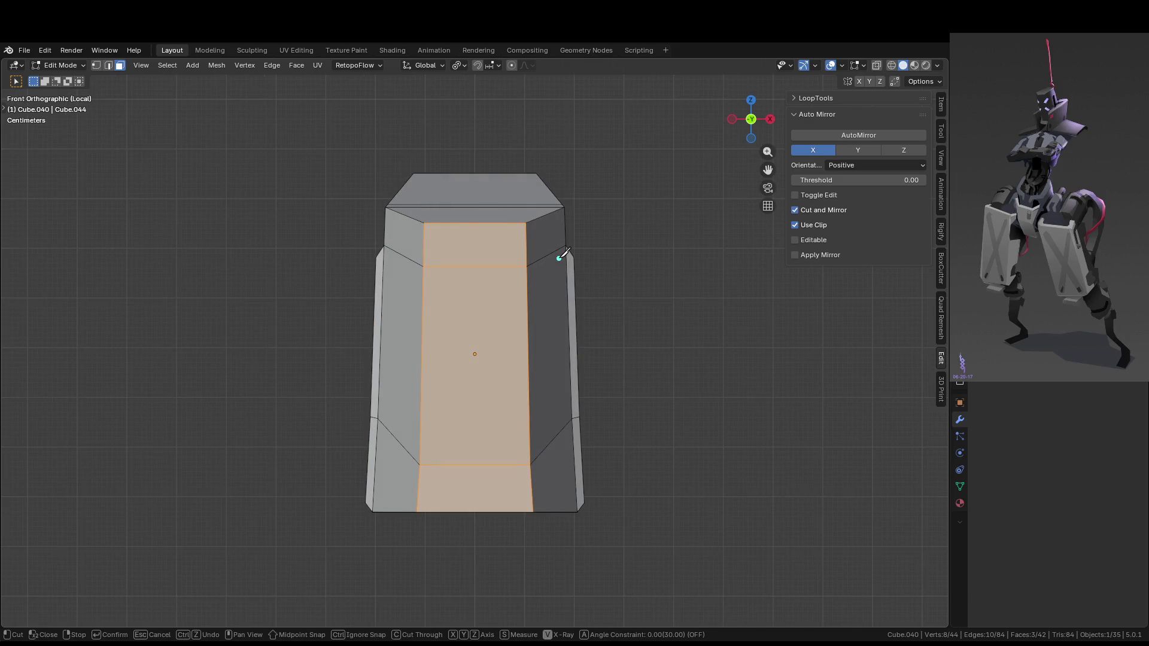
{"action": "left_click", "coordinate": [565, 207]}
{"action": "left_click", "coordinate": [378, 419]}
{"action": "left_click", "coordinate": [386, 207]}
{"action": "left_click", "coordinate": [567, 418]}
{"action": "key", "text": "Return"}
Dissolve the stray edges along the block's top-right side
{"action": "mouse_move", "coordinate": [585, 385]}
{"action": "middle_mouse_down"}
{"action": "mouse_move", "coordinate": [516, 297]}
{"action": "mouse_move", "coordinate": [474, 334]}
{"action": "middle_mouse_up"}
{"action": "mouse_move", "coordinate": [411, 346]}
{"action": "middle_mouse_down"}
{"action": "mouse_move", "coordinate": [558, 332]}
{"action": "mouse_move", "coordinate": [527, 325]}
{"action": "mouse_move", "coordinate": [521, 247]}
{"action": "middle_mouse_up"}
{"action": "left_click", "coordinate": [558, 332]}
{"action": "key", "text": "2"}
{"action": "left_click", "coordinate": [526, 242]}
{"action": "mouse_move", "coordinate": [456, 329]}
{"action": "middle_mouse_down"}
{"action": "mouse_move", "coordinate": [518, 292]}
{"action": "mouse_move", "coordinate": [572, 303]}
{"action": "middle_mouse_up"}
{"action": "left_click", "coordinate": [569, 307], "text": "ctrl"}
{"action": "key", "text": "x"}
{"action": "left_click", "coordinate": [572, 303]}
{"action": "mouse_move", "coordinate": [605, 343]}
{"action": "middle_mouse_down"}
{"action": "mouse_move", "coordinate": [479, 347]}
{"action": "mouse_move", "coordinate": [456, 329]}
{"action": "mouse_move", "coordinate": [577, 313]}
{"action": "mouse_move", "coordinate": [553, 295]}
{"action": "middle_mouse_up"}
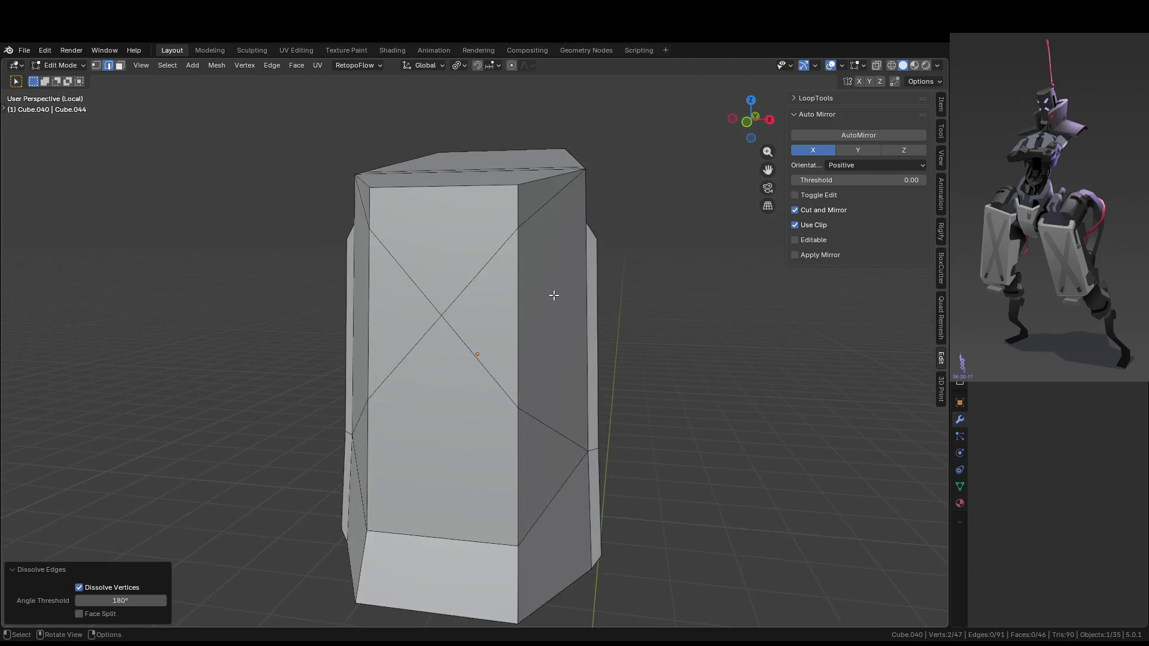
Select the X-shaped diagonal edges and bevel them into narrow strips, then return to Object Mode
{"action": "left_click", "coordinate": [546, 191]}
{"action": "mouse_move", "coordinate": [545, 190]}
{"action": "middle_mouse_down"}
{"action": "mouse_move", "coordinate": [539, 287]}
{"action": "mouse_move", "coordinate": [464, 377]}
{"action": "mouse_move", "coordinate": [394, 436]}
{"action": "middle_mouse_up"}
{"action": "left_click", "coordinate": [393, 436], "text": "alt"}
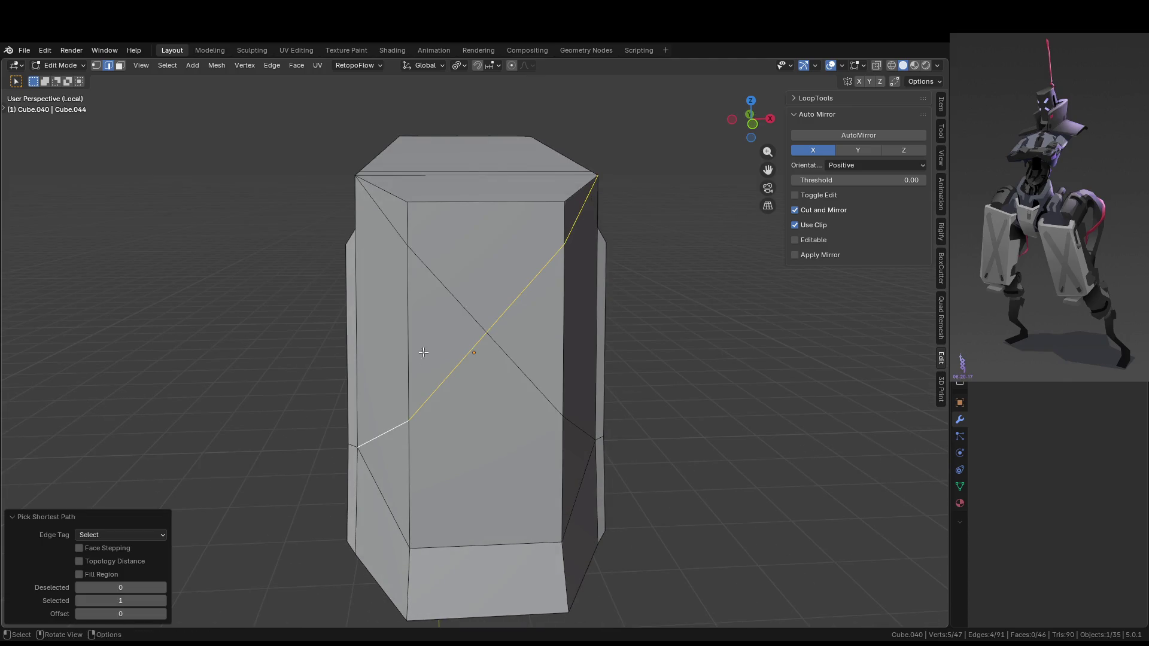
{"action": "left_click", "coordinate": [395, 230], "text": "shift"}
{"action": "mouse_move", "coordinate": [575, 434]}
{"action": "middle_mouse_down"}
{"action": "mouse_move", "coordinate": [529, 417]}
{"action": "mouse_move", "coordinate": [539, 434]}
{"action": "mouse_move", "coordinate": [597, 434]}
{"action": "middle_mouse_up"}
{"action": "left_click", "coordinate": [597, 434], "text": "ctrl"}
{"action": "key", "text": "ctrl+b"}
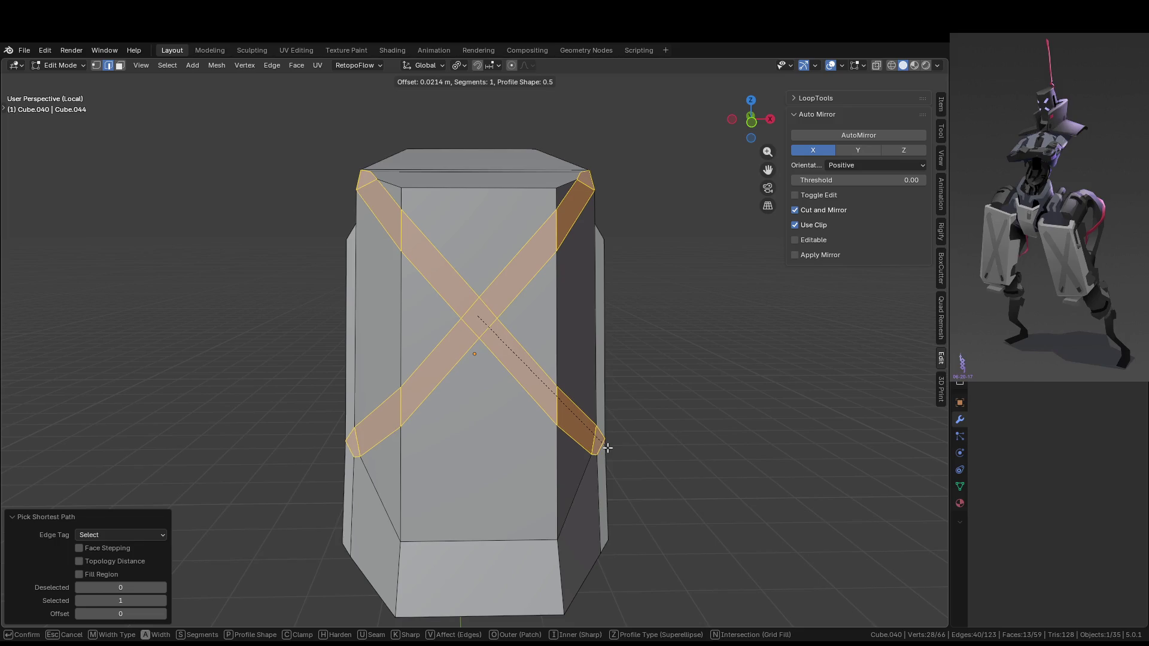
{"action": "left_click", "coordinate": [608, 448]}
{"action": "middle_click_drag", "start_coordinate": [608, 448], "coordinate": [731, 472]}
{"action": "key", "text": "Tab"}
{"action": "mouse_move", "coordinate": [485, 308]}
{"action": "middle_mouse_down"}
{"action": "mouse_move", "coordinate": [485, 260]}
{"action": "mouse_move", "coordinate": [539, 170]}
{"action": "middle_mouse_up"}
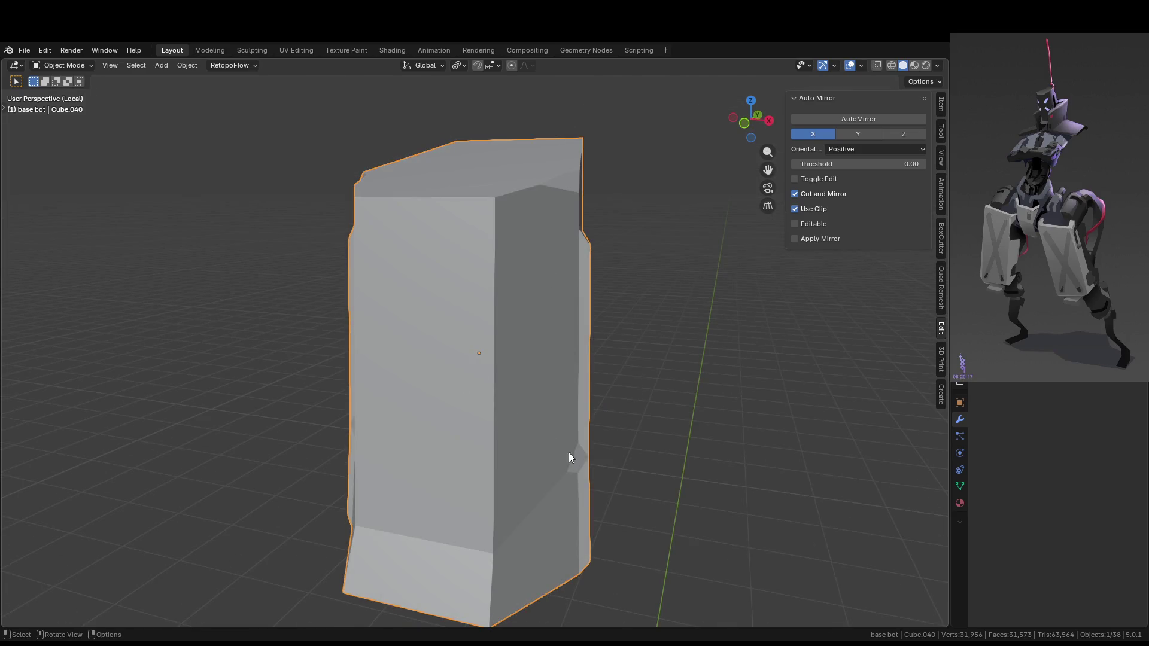
Delete the small face at the end of the diagonal strip
{"action": "mouse_move", "coordinate": [485, 228]}
{"action": "middle_mouse_down"}
{"action": "mouse_move", "coordinate": [419, 228]}
{"action": "mouse_move", "coordinate": [451, 200]}
{"action": "mouse_move", "coordinate": [492, 213]}
{"action": "mouse_move", "coordinate": [619, 324]}
{"action": "middle_mouse_up"}
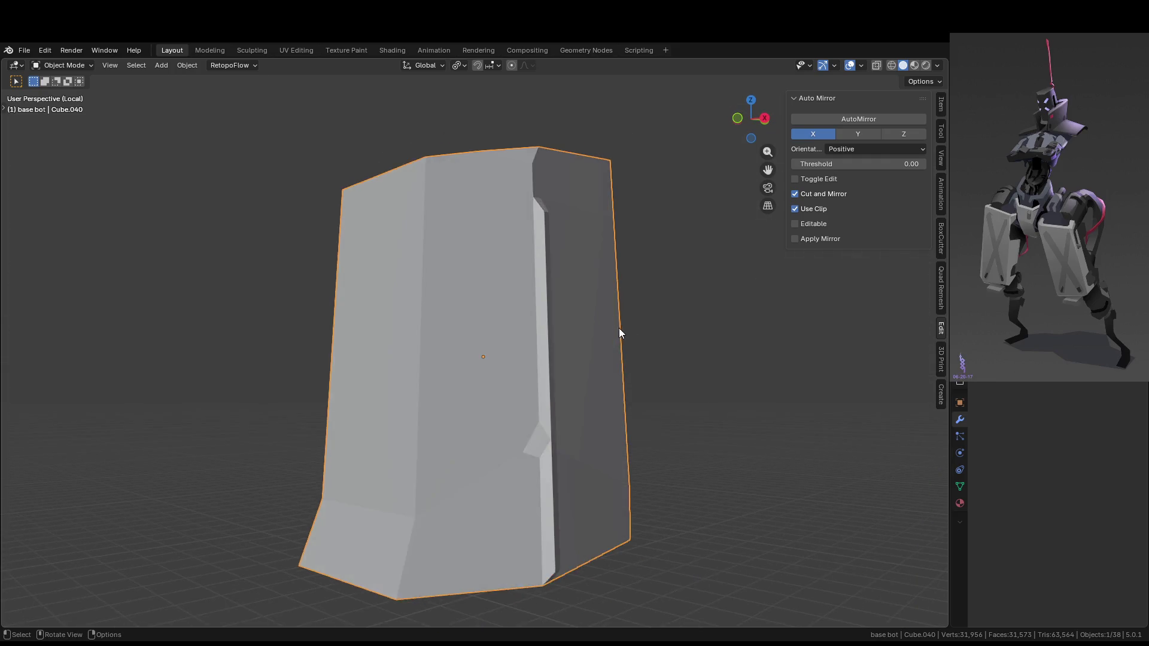
{"action": "scroll", "coordinate": [595, 465], "scroll_direction": "up", "scroll_amount": 5}
{"action": "key", "text": "Tab"}
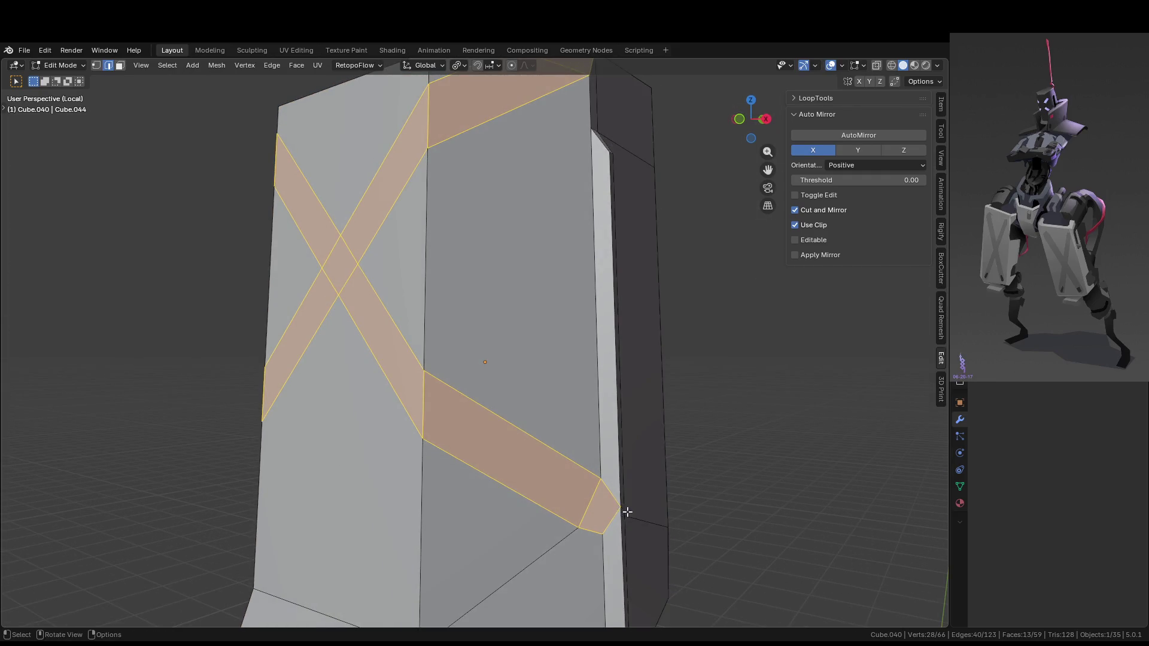
{"action": "middle_click_drag", "start_coordinate": [627, 513], "coordinate": [628, 461], "text": "shift"}
{"action": "key", "text": "1"}
{"action": "left_click", "coordinate": [620, 443]}
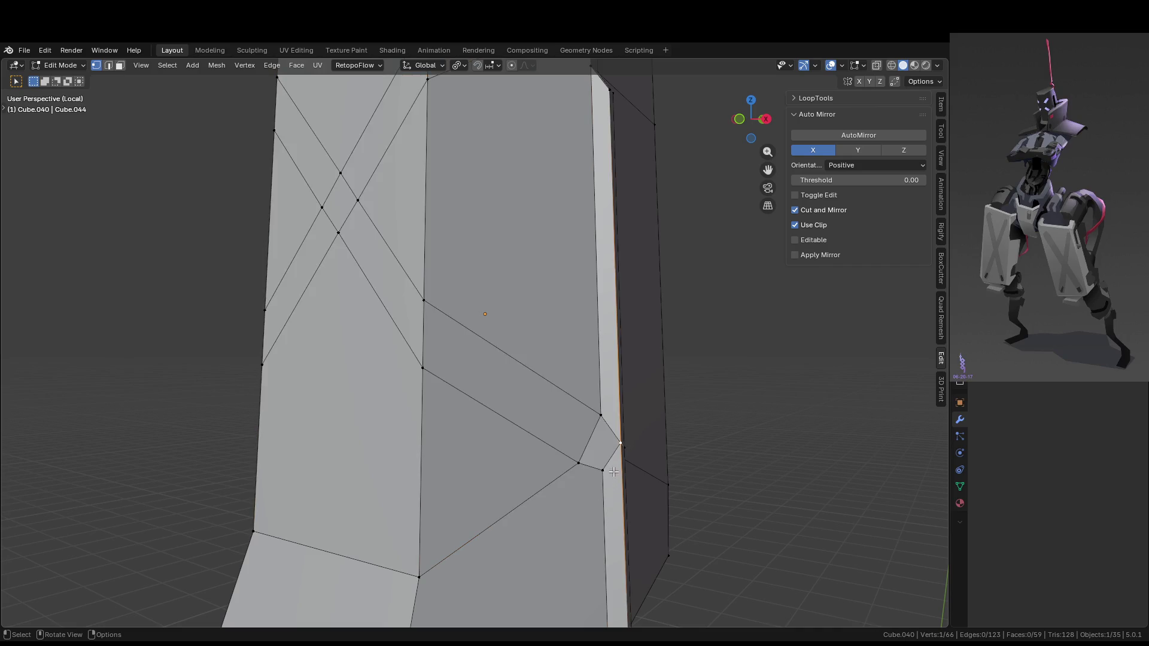
{"action": "key", "text": "3"}
{"action": "left_click", "coordinate": [606, 447]}
{"action": "key", "text": "x"}
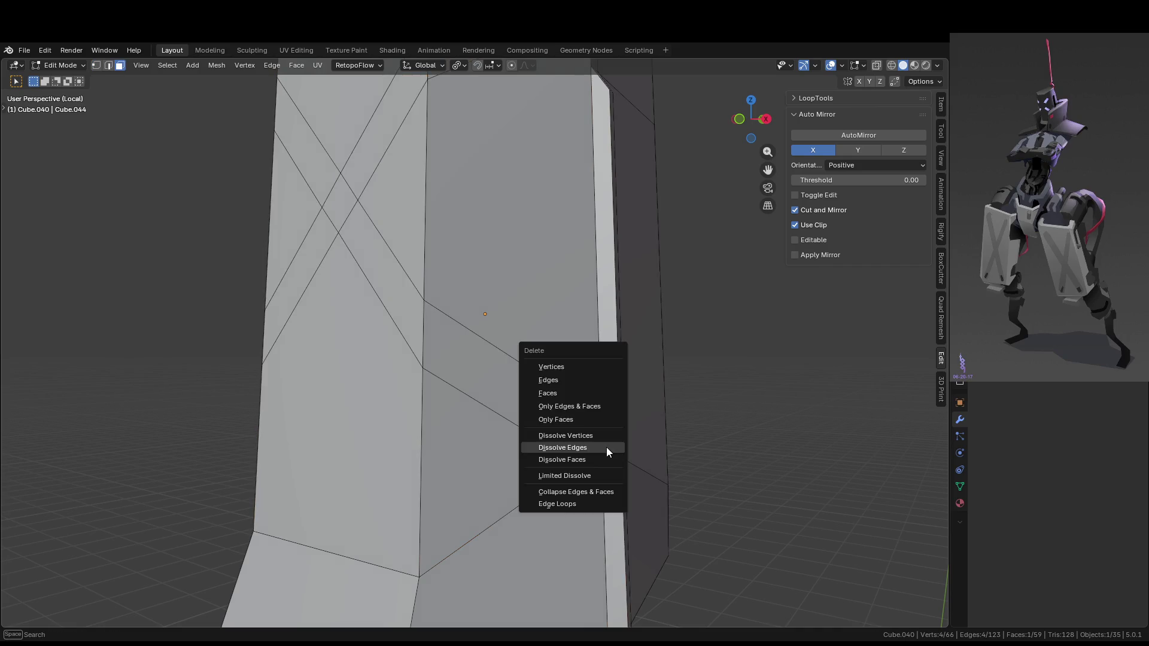
{"action": "left_click", "coordinate": [606, 447]}
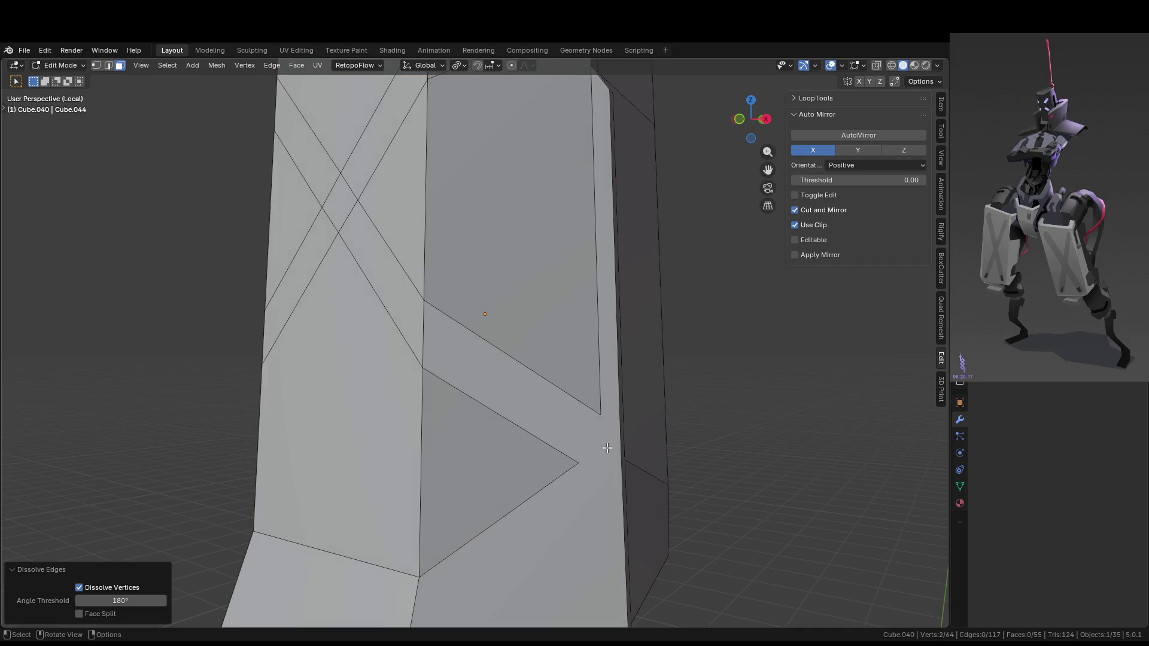
{"action": "key", "text": "ctrl+z"}
{"action": "key", "text": "x"}
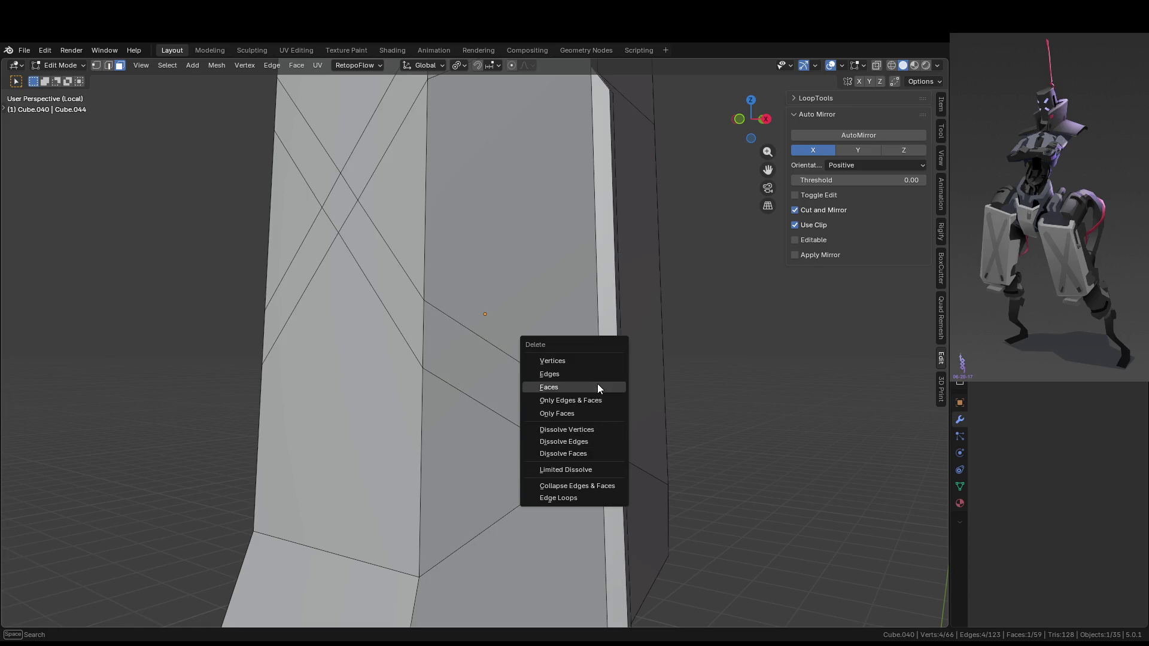
{"action": "left_click", "coordinate": [597, 388]}
Fill the leftover gap between the two vertices beside the strip's end
{"action": "key", "text": "1"}
{"action": "left_click", "coordinate": [601, 416]}
{"action": "left_click", "coordinate": [605, 471], "text": "shift"}
{"action": "scroll", "coordinate": [621, 452], "scroll_direction": "up", "scroll_amount": 1}
{"action": "key", "text": "2"}
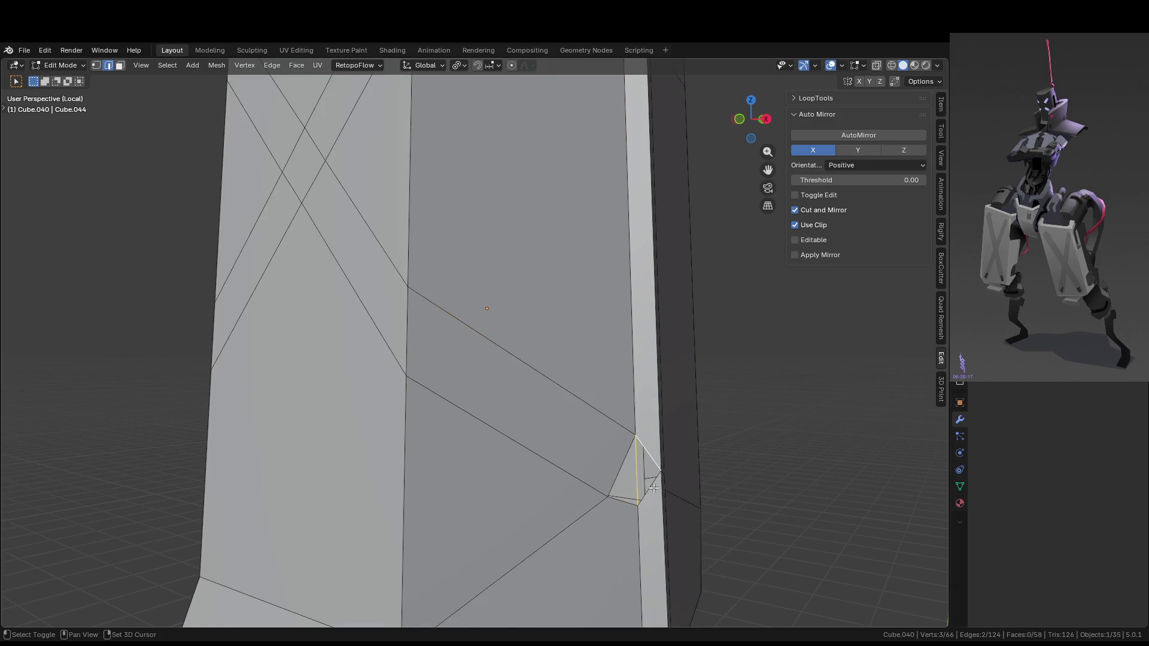
{"action": "key", "text": "f"}
{"action": "scroll", "coordinate": [633, 473], "scroll_direction": "down", "scroll_amount": 6}
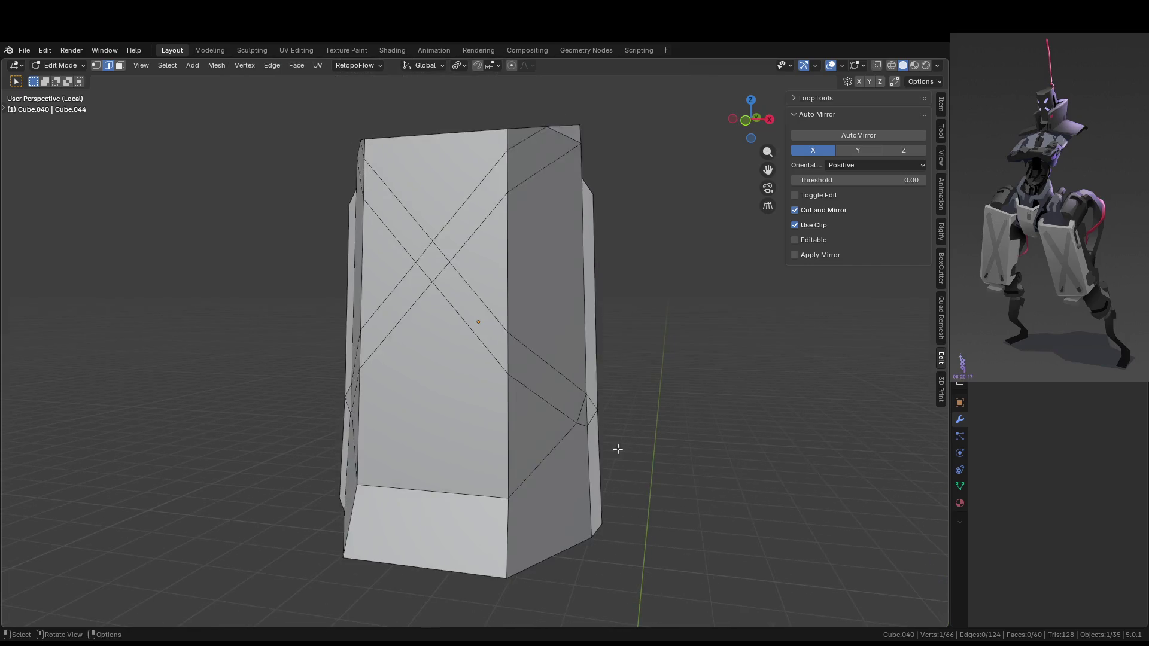
{"action": "key", "text": "Tab"}
{"action": "mouse_move", "coordinate": [686, 462]}
{"action": "middle_mouse_down"}
{"action": "mouse_move", "coordinate": [680, 493]}
{"action": "mouse_move", "coordinate": [609, 390]}
{"action": "mouse_move", "coordinate": [547, 226]}
{"action": "mouse_move", "coordinate": [540, 233]}
{"action": "middle_mouse_up"}
Try deleting the top corner face, then undo to restore it
{"action": "key", "text": "Tab"}
{"action": "scroll", "coordinate": [536, 299], "scroll_direction": "up", "scroll_amount": 5}
{"action": "scroll", "coordinate": [533, 346], "scroll_direction": "down", "scroll_amount": 2}
{"action": "left_click", "coordinate": [504, 355]}
{"action": "key", "text": "x"}
{"action": "left_click", "coordinate": [504, 355]}
{"action": "scroll", "coordinate": [618, 371], "scroll_direction": "up", "scroll_amount": 3}
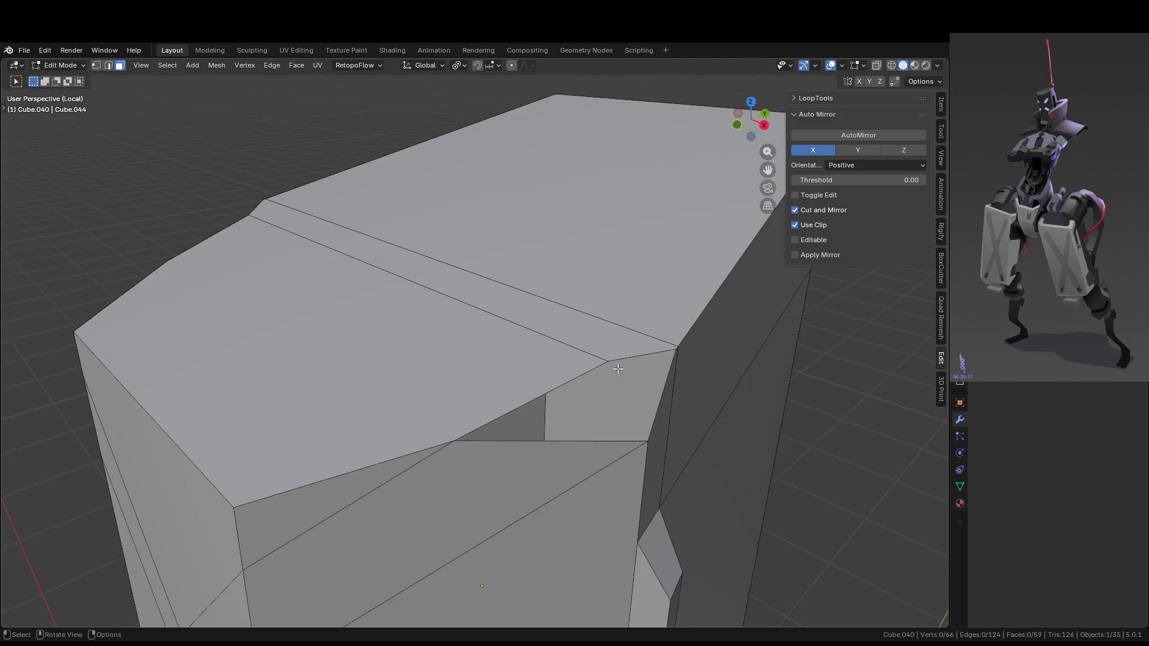
{"action": "scroll", "coordinate": [618, 370], "scroll_direction": "down", "scroll_amount": 2}
{"action": "mouse_move", "coordinate": [646, 318]}
{"action": "middle_mouse_down"}
{"action": "mouse_move", "coordinate": [721, 334]}
{"action": "mouse_move", "coordinate": [690, 377]}
{"action": "mouse_move", "coordinate": [674, 364]}
{"action": "middle_mouse_up"}
{"action": "scroll", "coordinate": [686, 333], "scroll_direction": "down", "scroll_amount": 2}
{"action": "key", "text": "ctrl+z"}
{"action": "key", "text": "ctrl+z"}
{"action": "scroll", "coordinate": [742, 346], "scroll_direction": "down", "scroll_amount": 2}
Delete the small corner face on the other side and fill the gap with a triangle
{"action": "mouse_move", "coordinate": [628, 434]}
{"action": "middle_mouse_down"}
{"action": "mouse_move", "coordinate": [641, 477]}
{"action": "mouse_move", "coordinate": [682, 469]}
{"action": "mouse_move", "coordinate": [585, 401]}
{"action": "mouse_move", "coordinate": [612, 452]}
{"action": "mouse_move", "coordinate": [595, 369]}
{"action": "middle_mouse_up"}
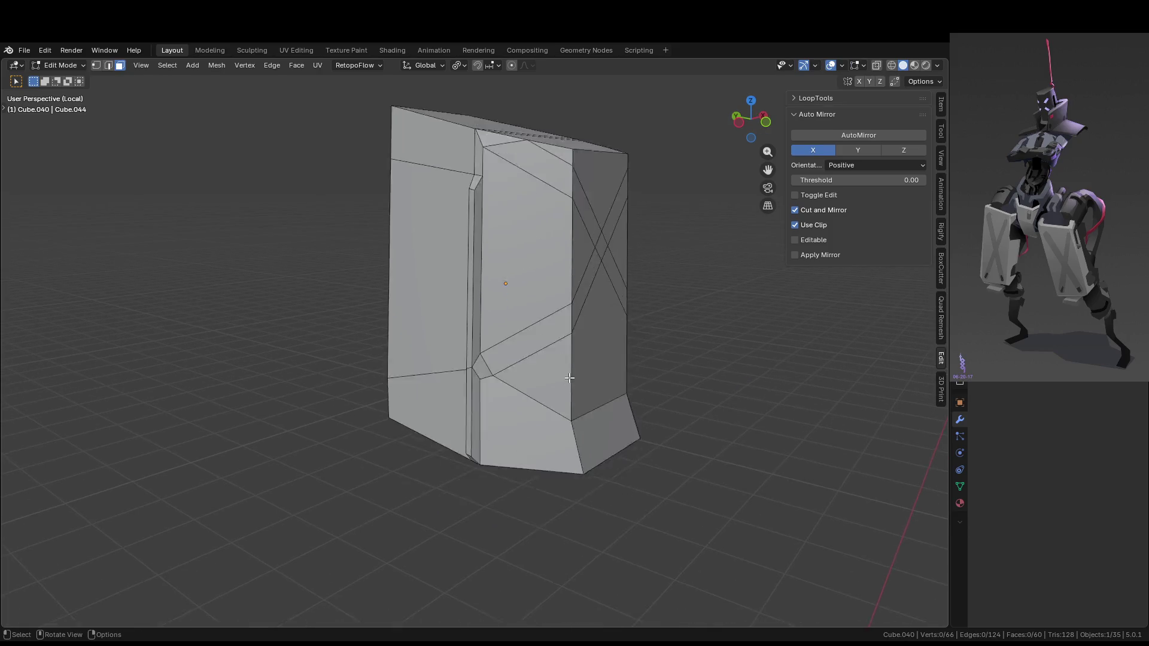
{"action": "scroll", "coordinate": [485, 380], "scroll_direction": "up", "scroll_amount": 3}
{"action": "left_click", "coordinate": [484, 384]}
{"action": "key", "text": "x"}
{"action": "left_click", "coordinate": [484, 384]}
{"action": "left_click", "coordinate": [485, 361]}
{"action": "key", "text": "1"}
{"action": "left_click", "coordinate": [485, 361]}
{"action": "left_click", "coordinate": [486, 410], "text": "shift"}
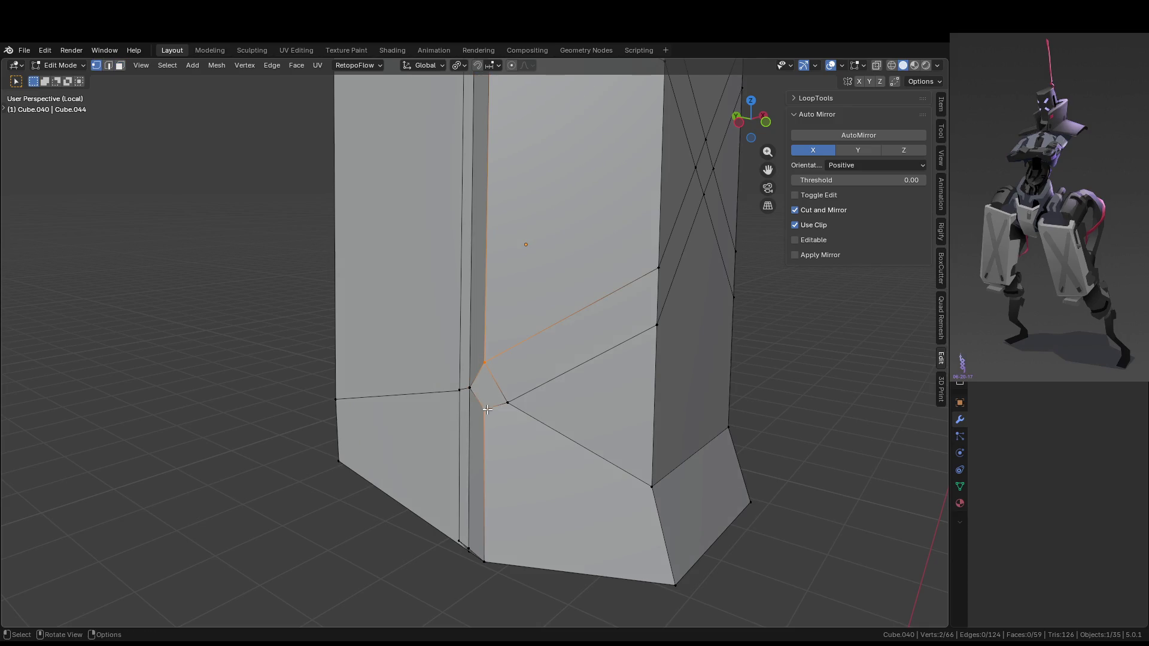
{"action": "key", "text": "2"}
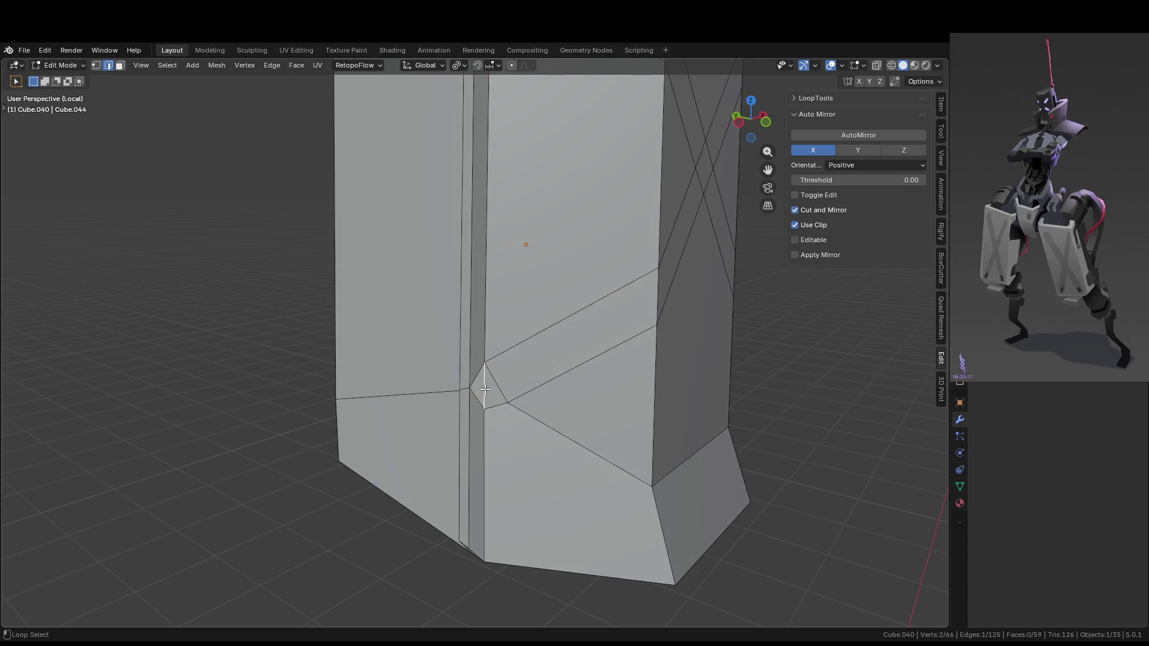
{"action": "key", "text": "f"}
{"action": "left_click", "coordinate": [481, 392]}
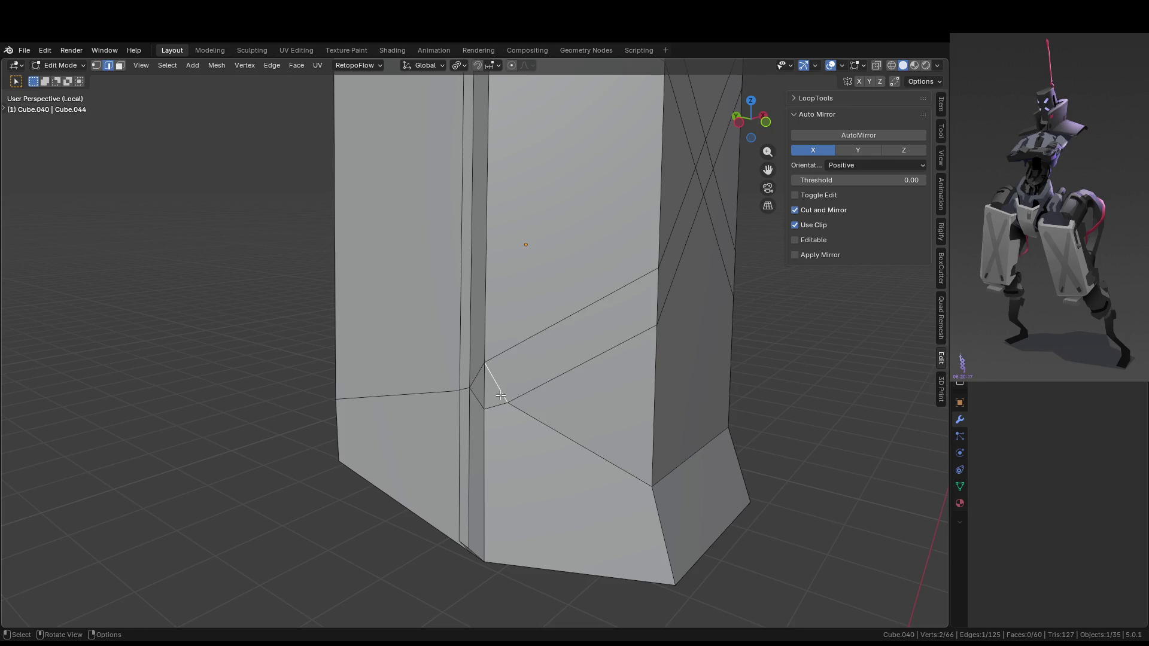
Nudge the new triangle face into place and leave Edit Mode
{"action": "middle_click_drag", "start_coordinate": [500, 397], "coordinate": [452, 447]}
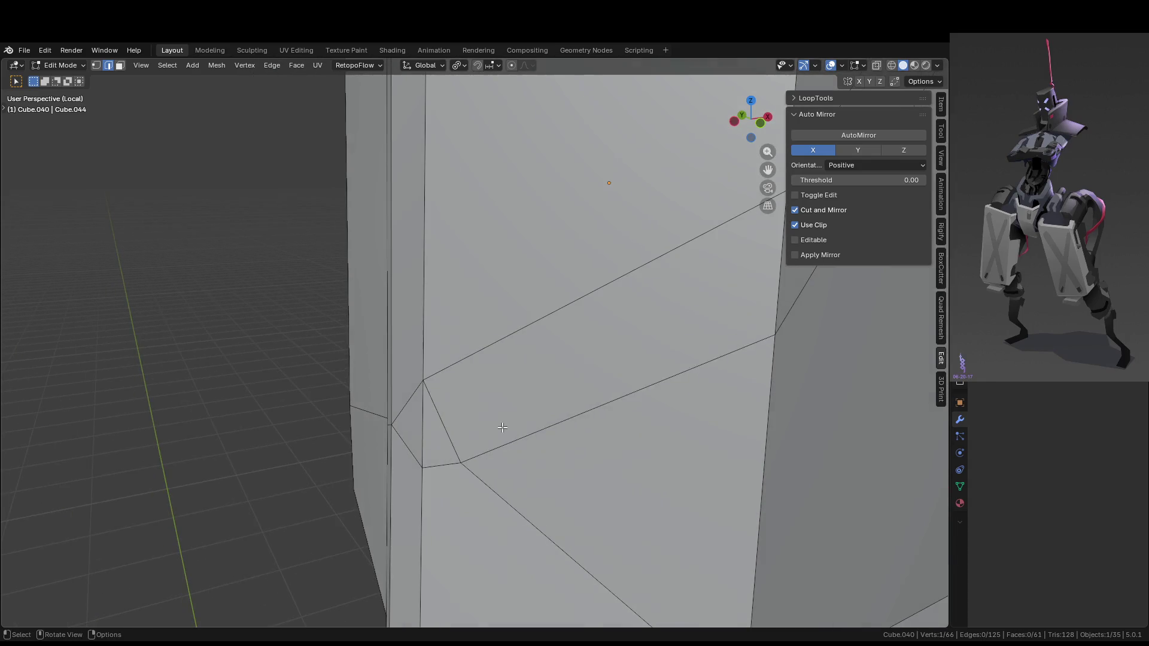
{"action": "key", "text": "3"}
{"action": "left_click", "coordinate": [452, 446]}
{"action": "key", "text": "g"}
{"action": "left_click", "coordinate": [466, 440]}
{"action": "scroll", "coordinate": [466, 440], "scroll_direction": "down", "scroll_amount": 5}
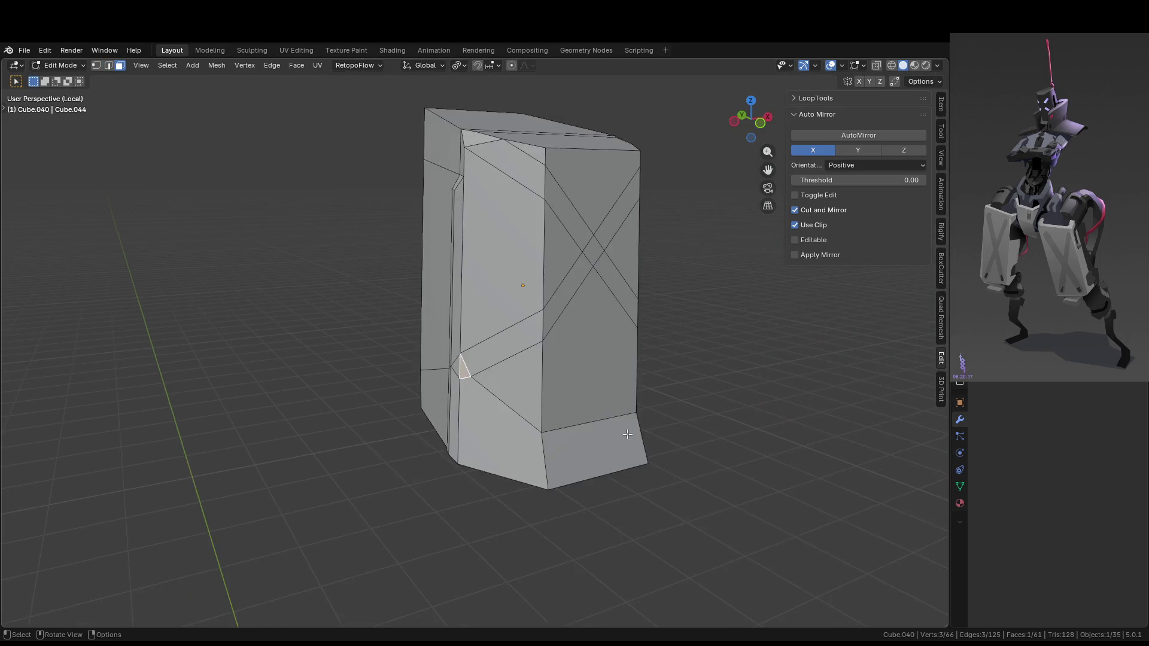
{"action": "key", "text": "Tab"}
Reselect the block, enter Edit Mode and view it straight from the front
{"action": "left_click", "coordinate": [689, 446]}
{"action": "mouse_move", "coordinate": [688, 447]}
{"action": "middle_mouse_down"}
{"action": "mouse_move", "coordinate": [685, 398]}
{"action": "mouse_move", "coordinate": [670, 465]}
{"action": "middle_mouse_up"}
{"action": "left_click", "coordinate": [649, 428]}
{"action": "key", "text": "Tab"}
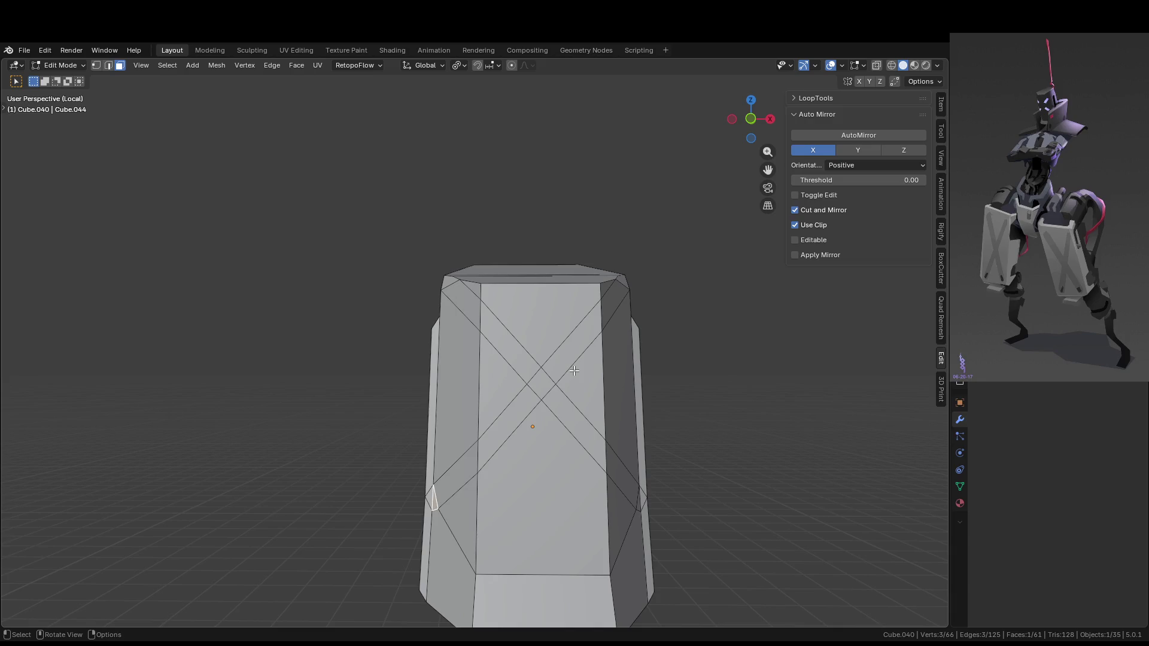
{"action": "key", "text": "KP_1"}
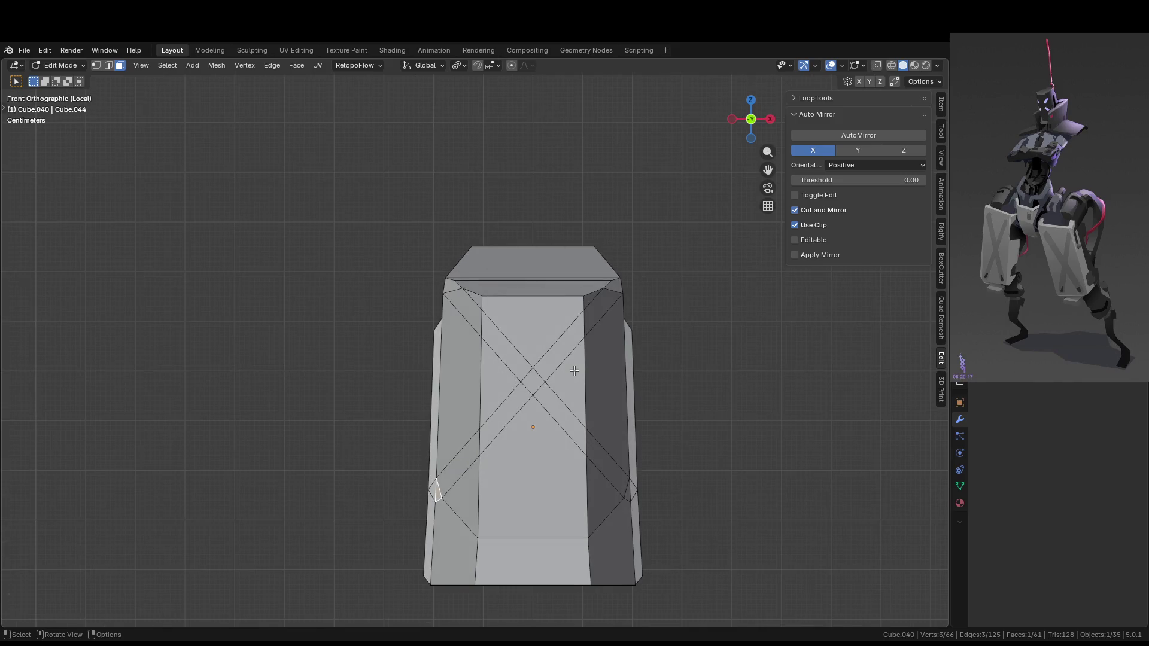
Reapply AutoMirror along X to halve the head block and mirror the knife-cut diagonals
{"action": "scroll", "coordinate": [563, 350], "scroll_direction": "up", "scroll_amount": 6}
{"action": "scroll", "coordinate": [546, 333], "scroll_direction": "down", "scroll_amount": 3}
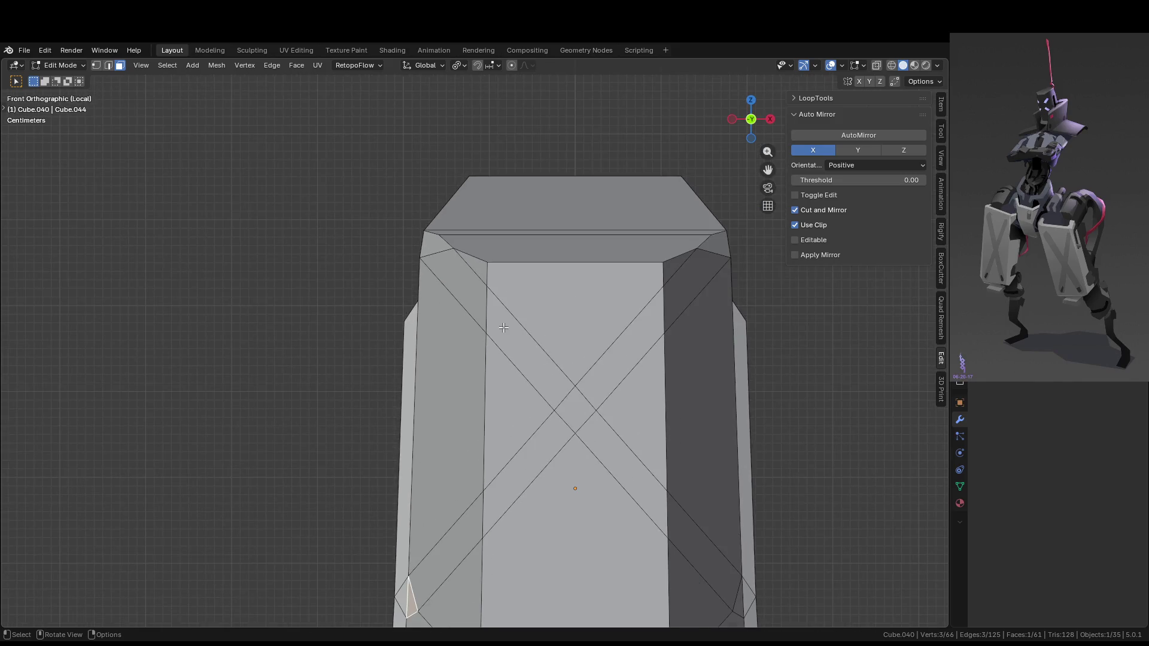
{"action": "left_click", "coordinate": [486, 343]}
{"action": "key", "text": "1"}
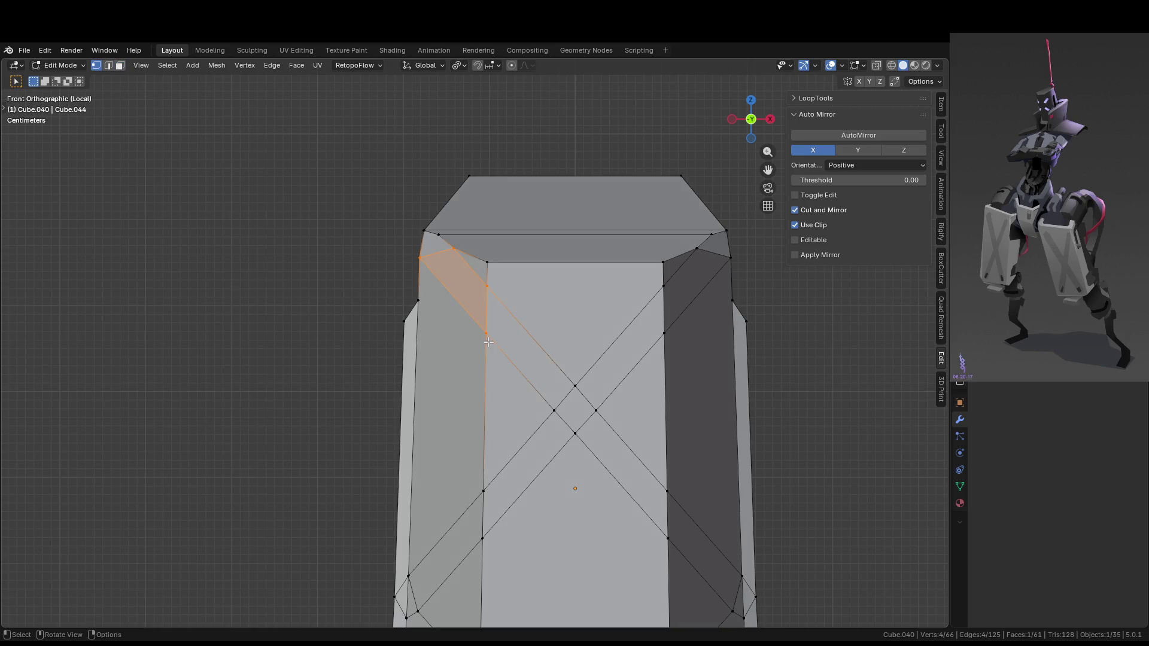
{"action": "scroll", "coordinate": [593, 366], "scroll_direction": "down", "scroll_amount": 3}
{"action": "key", "text": "Tab"}
{"action": "scroll", "coordinate": [634, 367], "scroll_direction": "up", "scroll_amount": 2}
{"action": "key", "text": "Tab"}
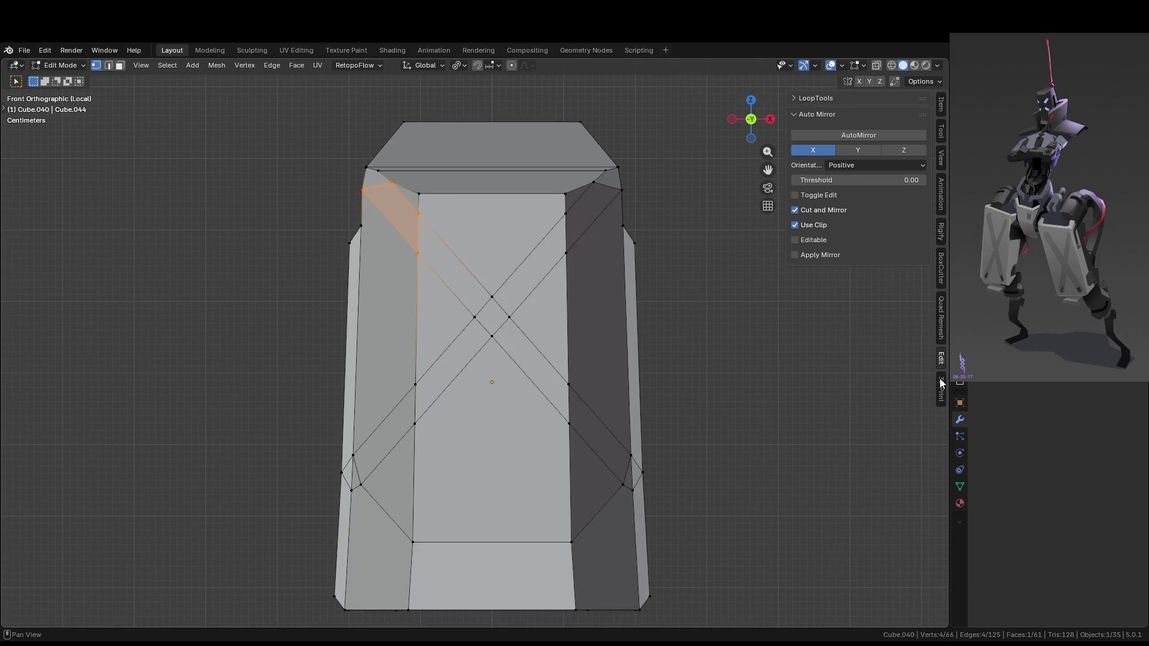
{"action": "left_click", "coordinate": [869, 136]}
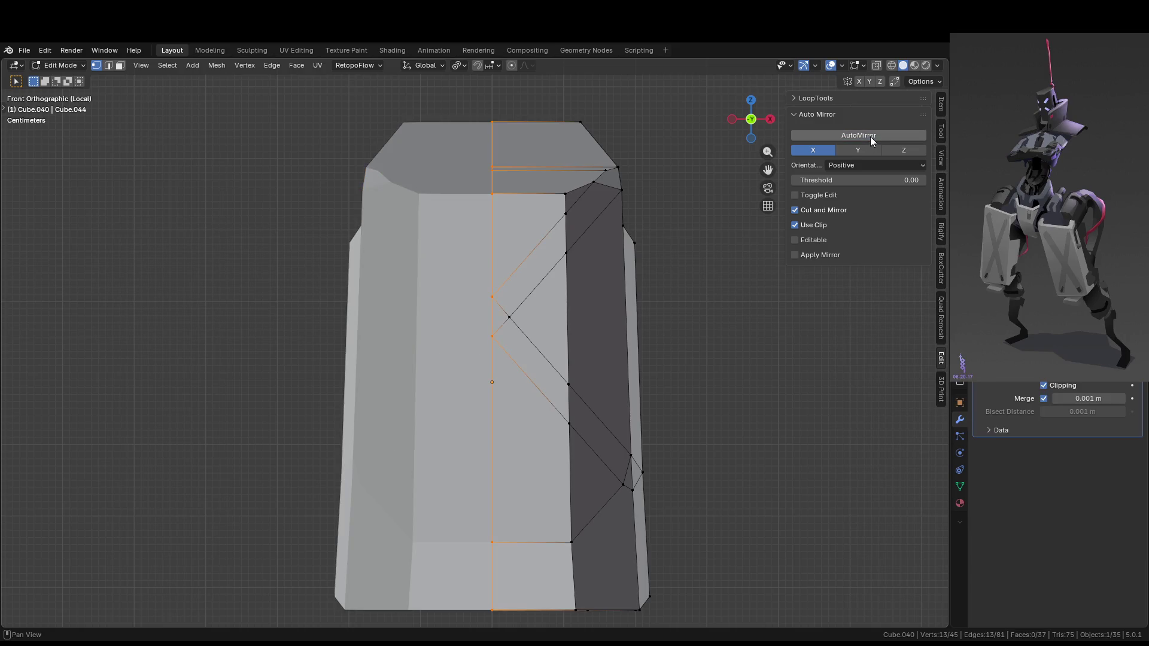
In face select mode, select a diagonal strip face from an angled view
{"action": "scroll", "coordinate": [525, 288], "scroll_direction": "up", "scroll_amount": 2}
{"action": "scroll", "coordinate": [525, 287], "scroll_direction": "down", "scroll_amount": 4}
{"action": "key", "text": "3"}
{"action": "mouse_move", "coordinate": [526, 281]}
{"action": "middle_mouse_down"}
{"action": "mouse_move", "coordinate": [506, 325]}
{"action": "mouse_move", "coordinate": [485, 320]}
{"action": "middle_mouse_up"}
{"action": "left_click", "coordinate": [478, 309]}
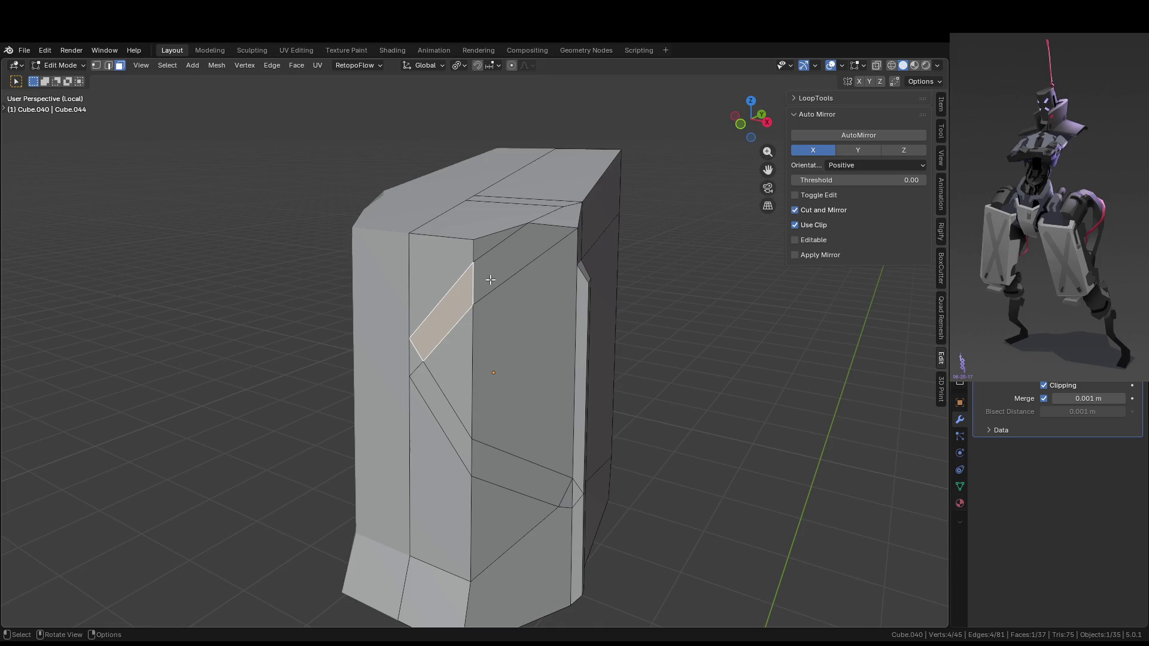
Select the lower diagonal strip face of the block
{"action": "middle_click_drag", "start_coordinate": [527, 384], "coordinate": [531, 417]}
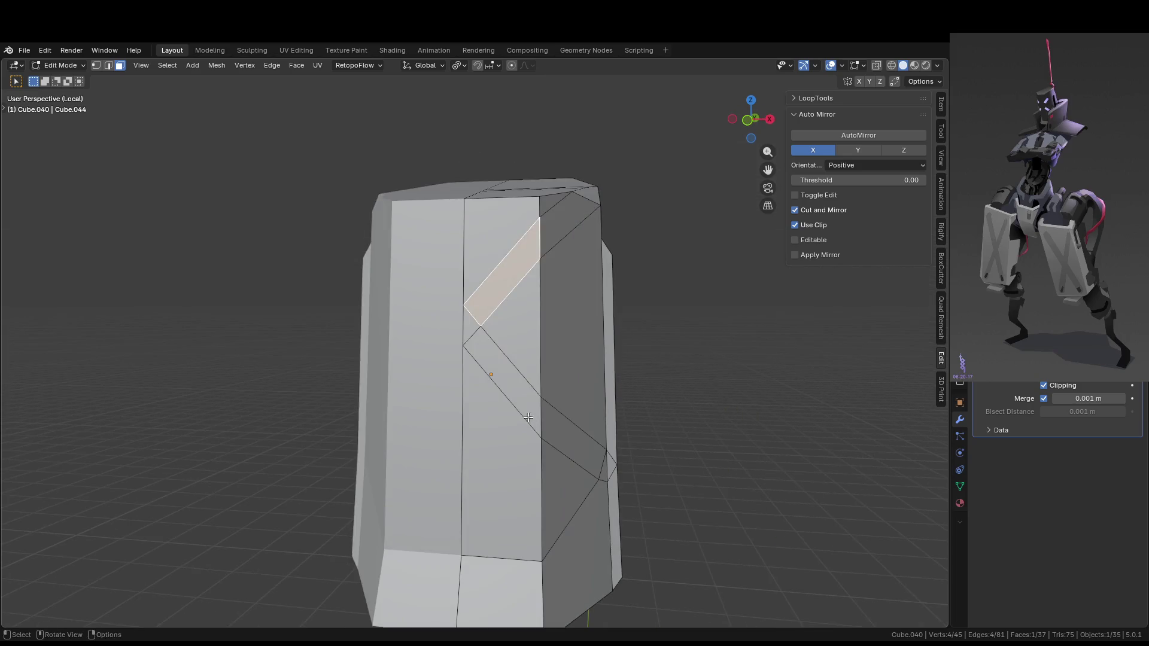
{"action": "left_click", "coordinate": [481, 328]}
{"action": "scroll", "coordinate": [491, 359], "scroll_direction": "up", "scroll_amount": 5}
{"action": "scroll", "coordinate": [514, 378], "scroll_direction": "down", "scroll_amount": 8}
{"action": "scroll", "coordinate": [541, 393], "scroll_direction": "up", "scroll_amount": 5}
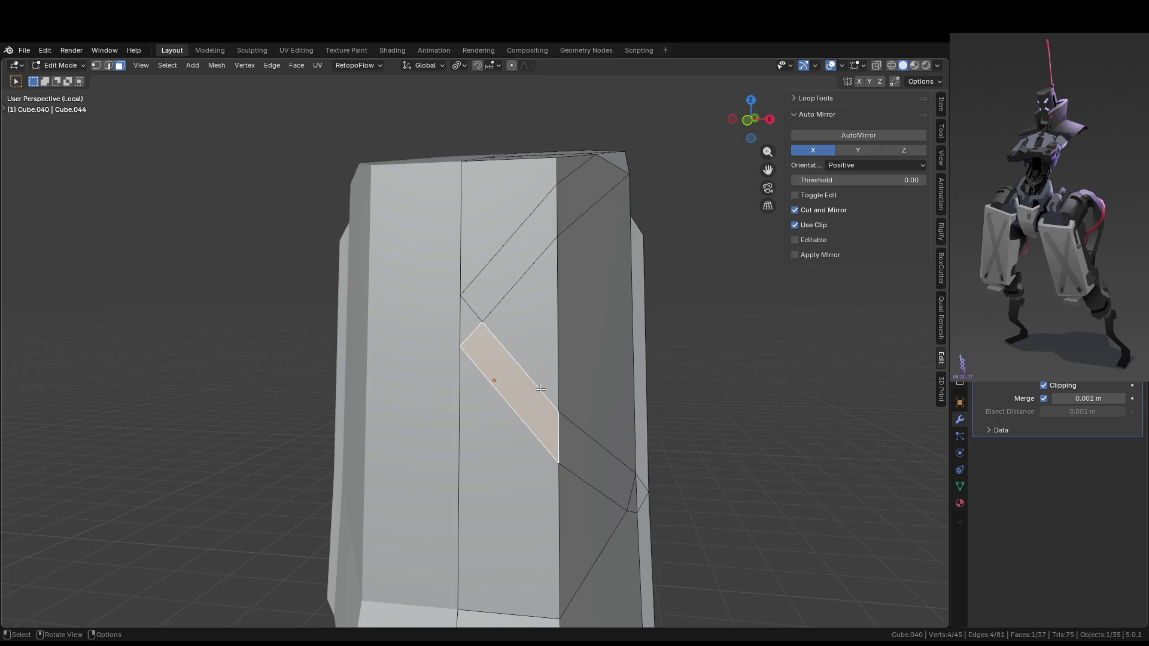
Add two edge loops across the strip, sliding the second into position
{"action": "key", "text": "ctrl+r"}
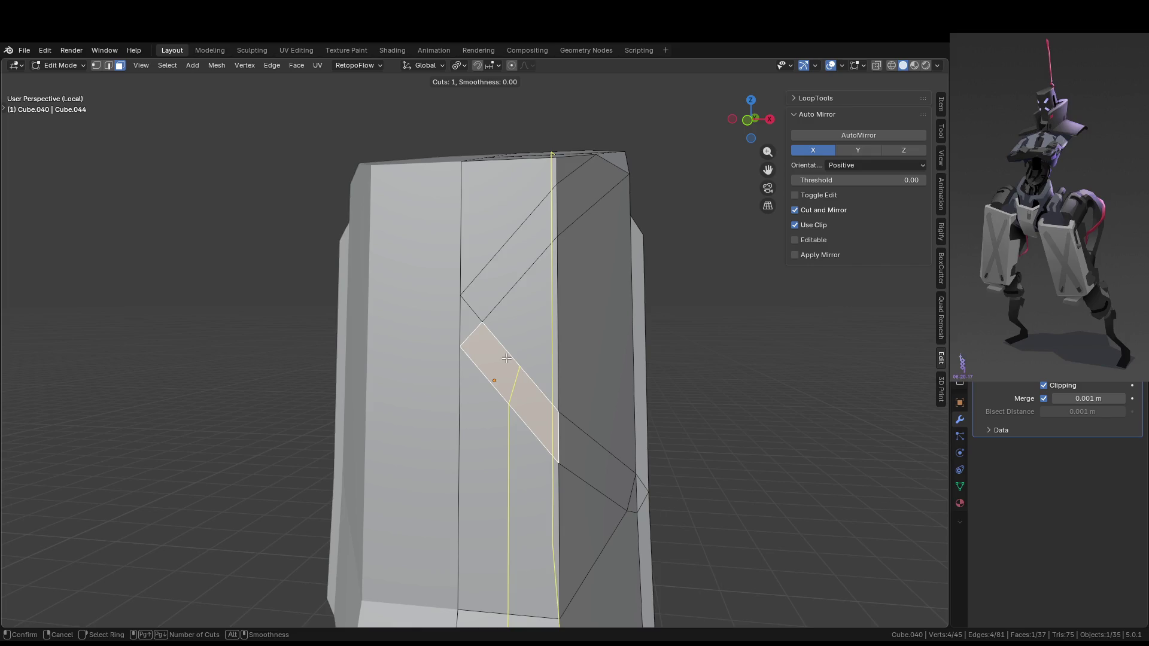
{"action": "left_click", "coordinate": [507, 358]}
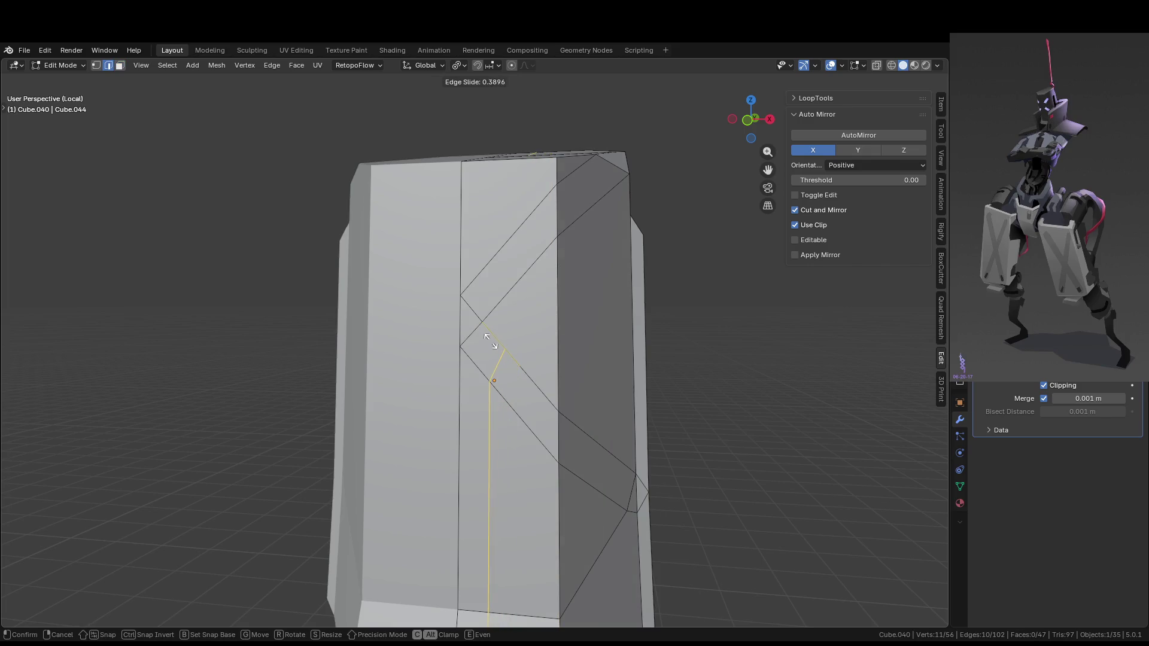
{"action": "left_click", "coordinate": [492, 260]}
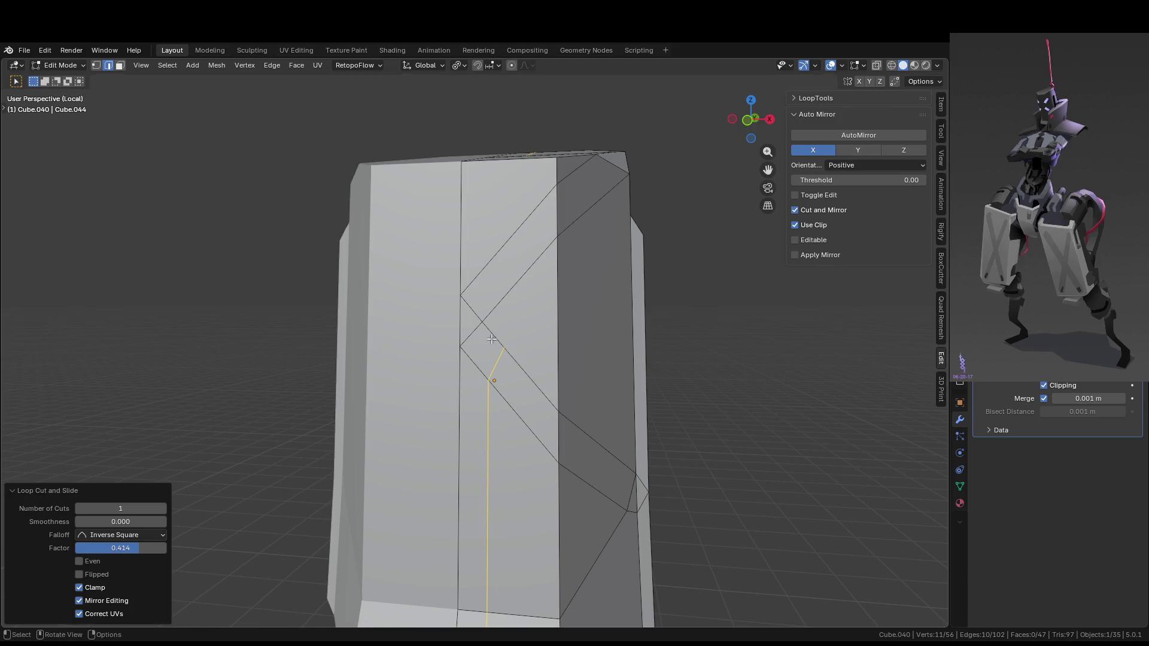
{"action": "left_click", "coordinate": [525, 271]}
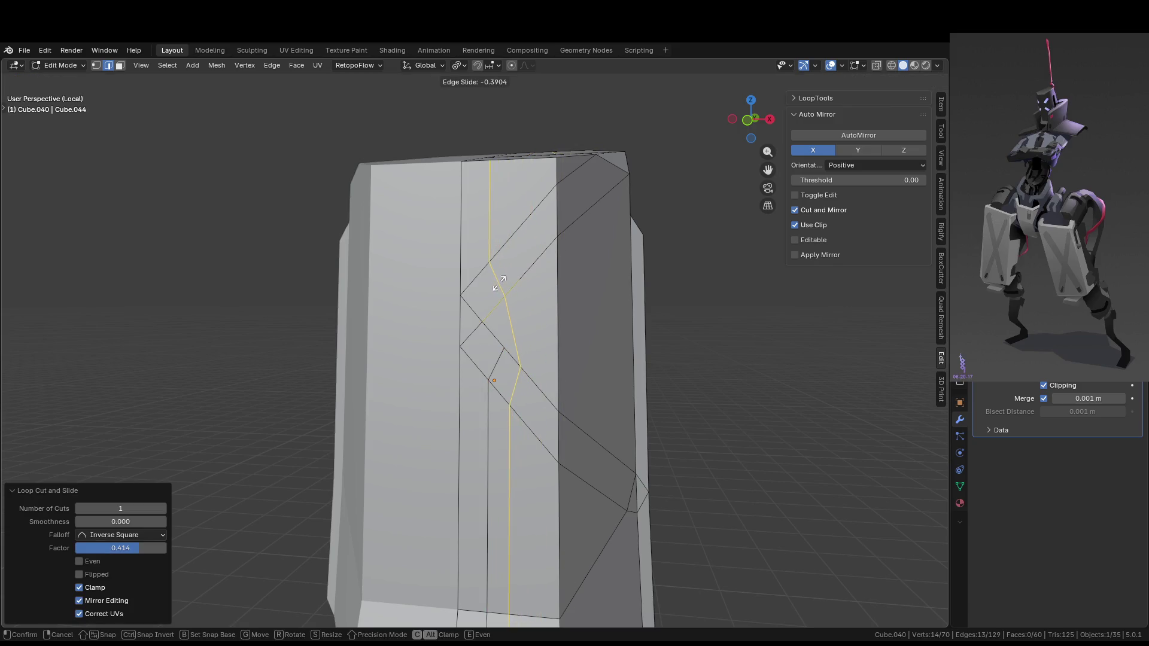
{"action": "left_click", "coordinate": [507, 280]}
{"action": "mouse_move", "coordinate": [612, 328]}
{"action": "middle_mouse_down"}
{"action": "mouse_move", "coordinate": [756, 385]}
{"action": "mouse_move", "coordinate": [783, 433]}
{"action": "mouse_move", "coordinate": [757, 415]}
{"action": "mouse_move", "coordinate": [646, 390]}
{"action": "middle_mouse_up"}
Add centred edge loops near the top and across the lower strip
{"action": "key", "text": "Tab"}
{"action": "key", "text": "Tab"}
{"action": "mouse_move", "coordinate": [537, 352]}
{"action": "middle_mouse_down"}
{"action": "mouse_move", "coordinate": [503, 311]}
{"action": "mouse_move", "coordinate": [520, 240]}
{"action": "middle_mouse_up"}
{"action": "left_click", "coordinate": [525, 216]}
{"action": "key", "text": "e"}
{"action": "right_click", "coordinate": [527, 215]}
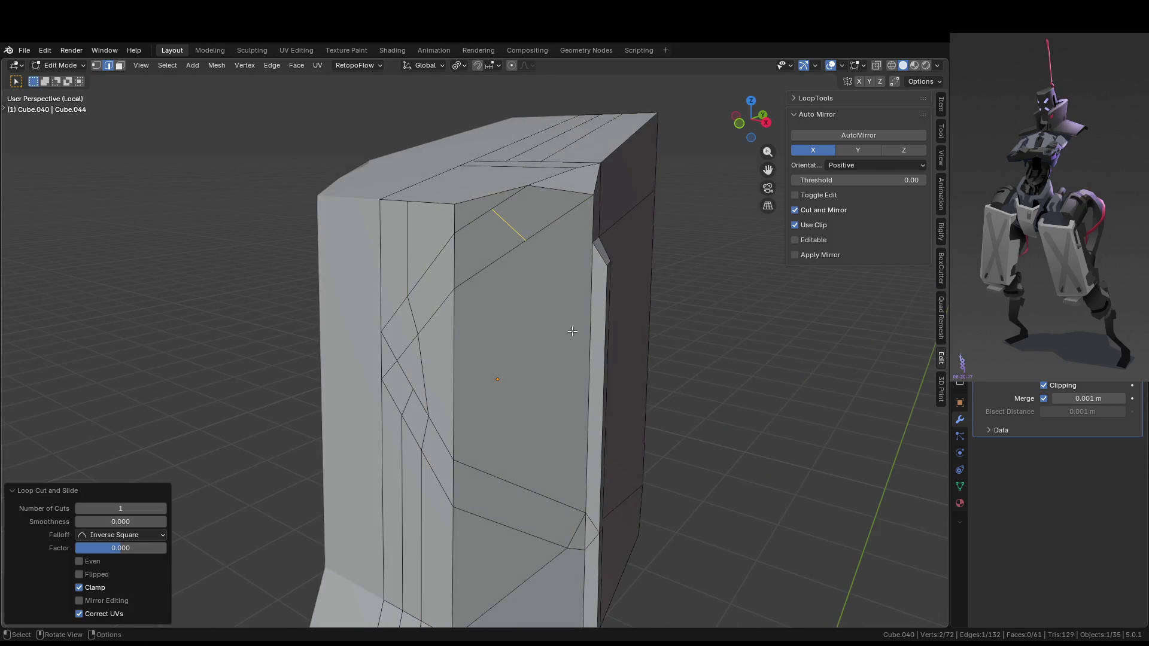
{"action": "middle_click_drag", "start_coordinate": [570, 321], "coordinate": [543, 467]}
{"action": "key", "text": "ctrl+r"}
{"action": "left_click", "coordinate": [549, 467]}
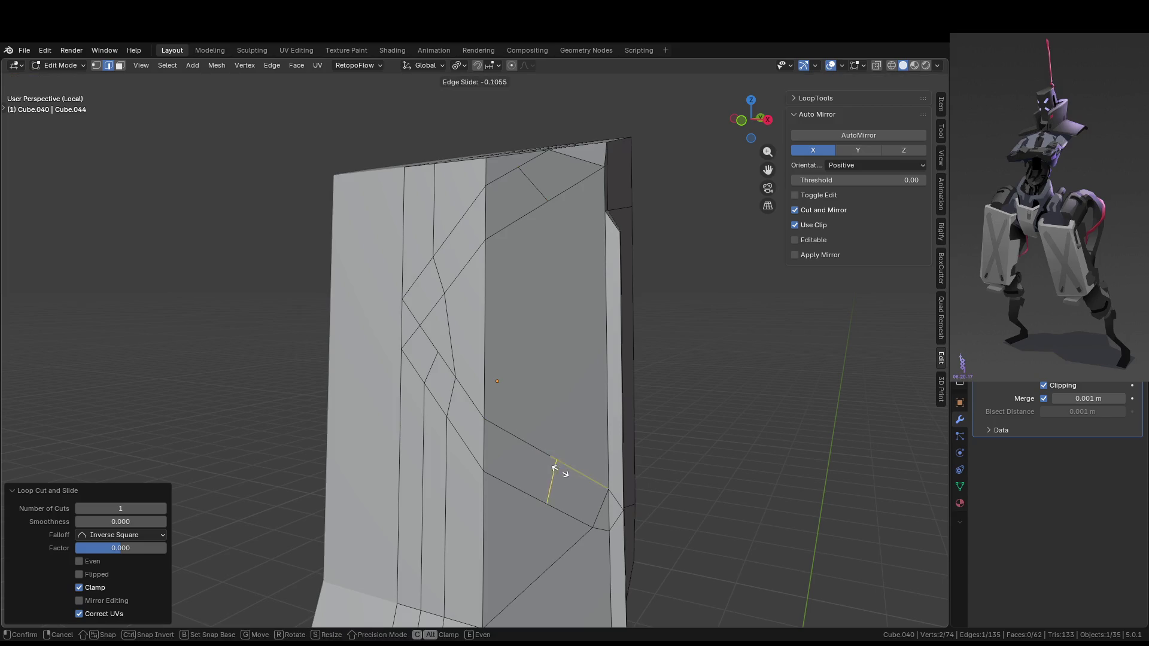
{"action": "right_click", "coordinate": [546, 470]}
Select the faces making up the diagonal strips
{"action": "key", "text": "3"}
{"action": "left_click", "coordinate": [527, 465]}
{"action": "mouse_move", "coordinate": [527, 465]}
{"action": "middle_mouse_down"}
{"action": "mouse_move", "coordinate": [646, 493]}
{"action": "mouse_move", "coordinate": [521, 431]}
{"action": "mouse_move", "coordinate": [541, 446]}
{"action": "middle_mouse_up"}
{"action": "left_click", "coordinate": [542, 446], "text": "shift"}
{"action": "mouse_move", "coordinate": [567, 380]}
{"action": "middle_mouse_down"}
{"action": "mouse_move", "coordinate": [581, 264]}
{"action": "mouse_move", "coordinate": [642, 285]}
{"action": "middle_mouse_up"}
{"action": "left_click", "coordinate": [585, 256], "text": "shift"}
{"action": "scroll", "coordinate": [623, 320], "scroll_direction": "down", "scroll_amount": 2}
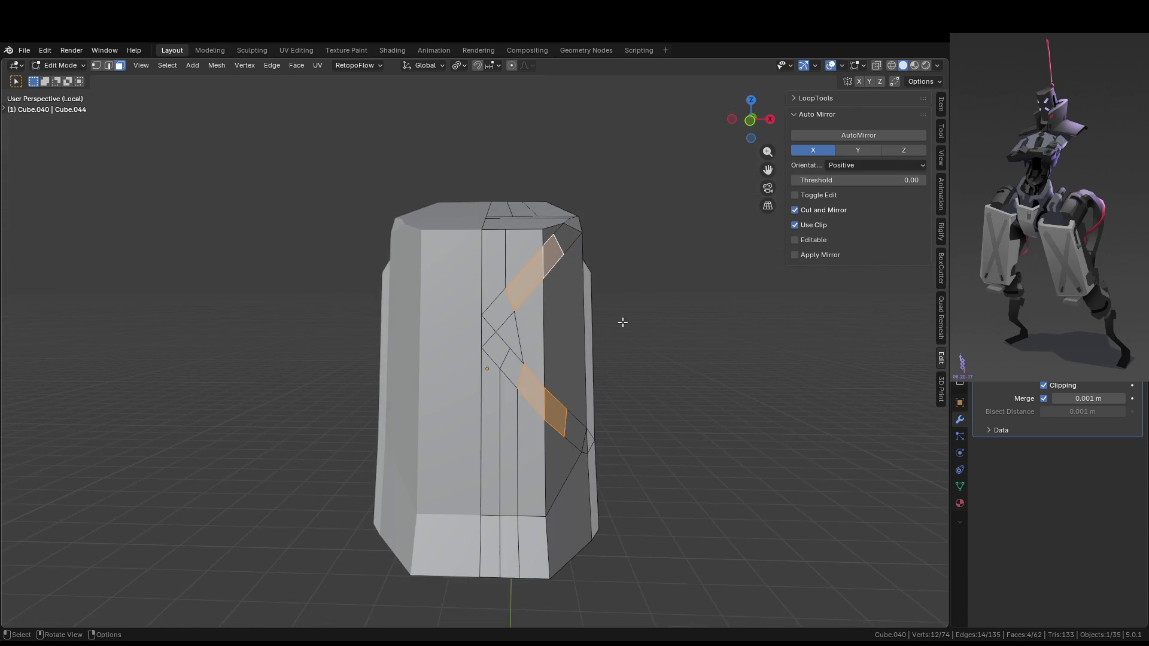
{"action": "middle_click_drag", "start_coordinate": [602, 357], "coordinate": [527, 380]}
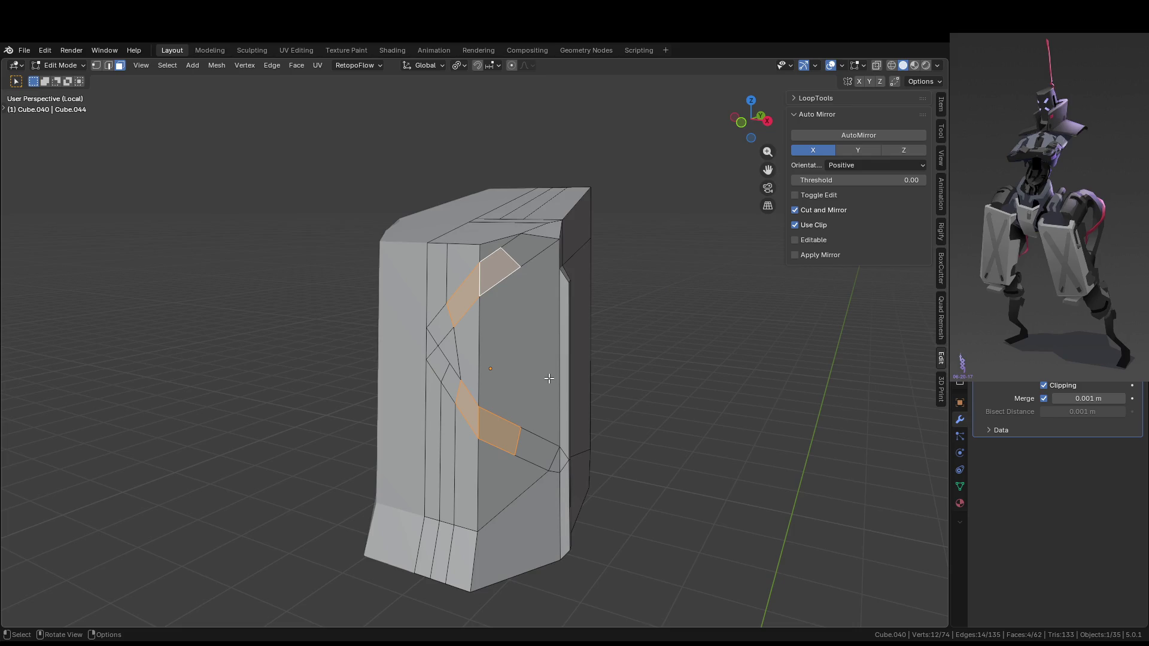
Extrude the strip faces inward about 0.016 m as grooves and return to Object Mode
{"action": "key", "text": "e"}
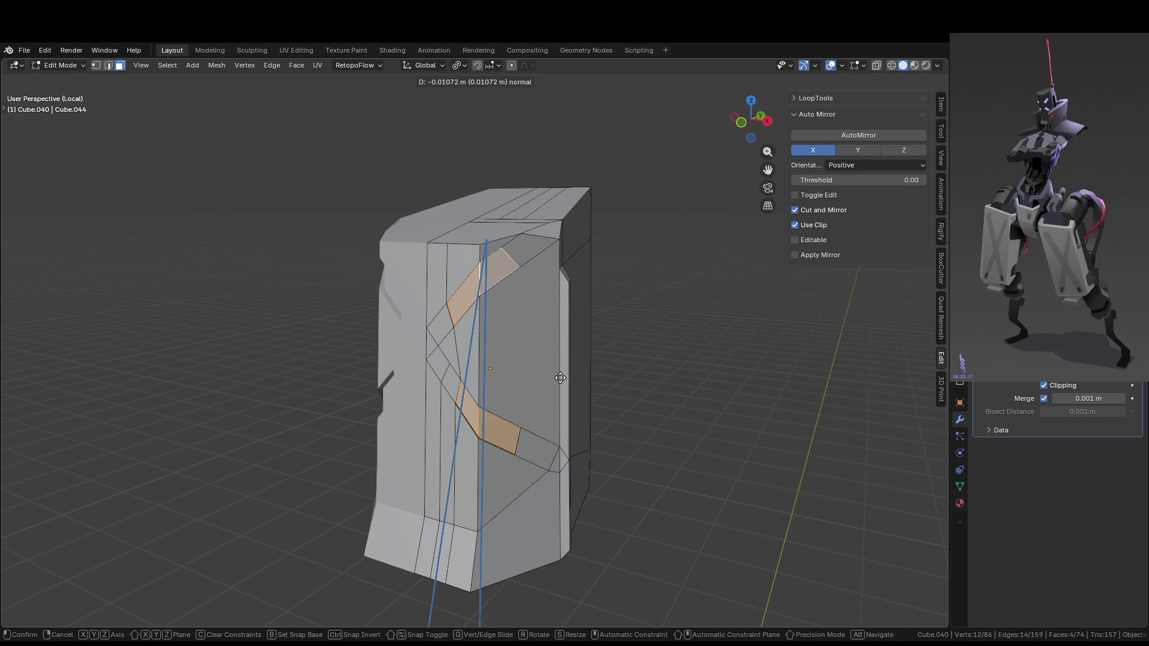
{"action": "left_click", "coordinate": [542, 378]}
{"action": "mouse_move", "coordinate": [541, 378]}
{"action": "middle_mouse_down"}
{"action": "mouse_move", "coordinate": [633, 344]}
{"action": "mouse_move", "coordinate": [634, 402]}
{"action": "mouse_move", "coordinate": [462, 389]}
{"action": "mouse_move", "coordinate": [455, 370]}
{"action": "mouse_move", "coordinate": [523, 371]}
{"action": "mouse_move", "coordinate": [333, 346]}
{"action": "middle_mouse_up"}
{"action": "key", "text": "Tab"}
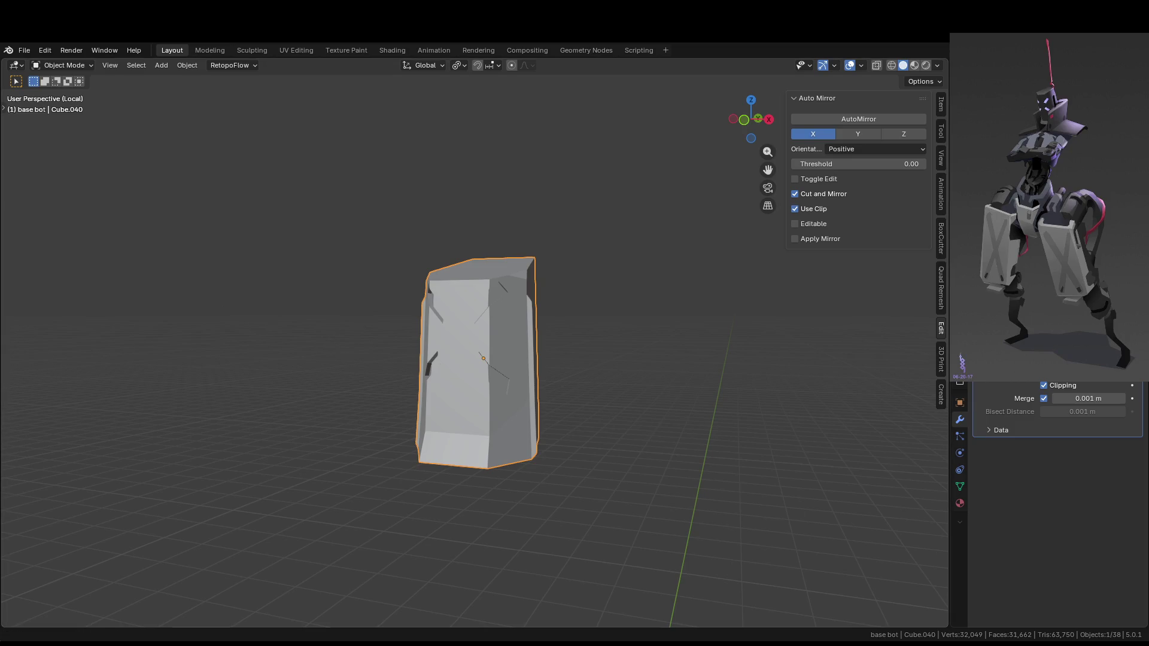
Dissolve the selected strip faces and select the centre edge chain
{"action": "middle_click_drag", "start_coordinate": [490, 231], "coordinate": [557, 282]}
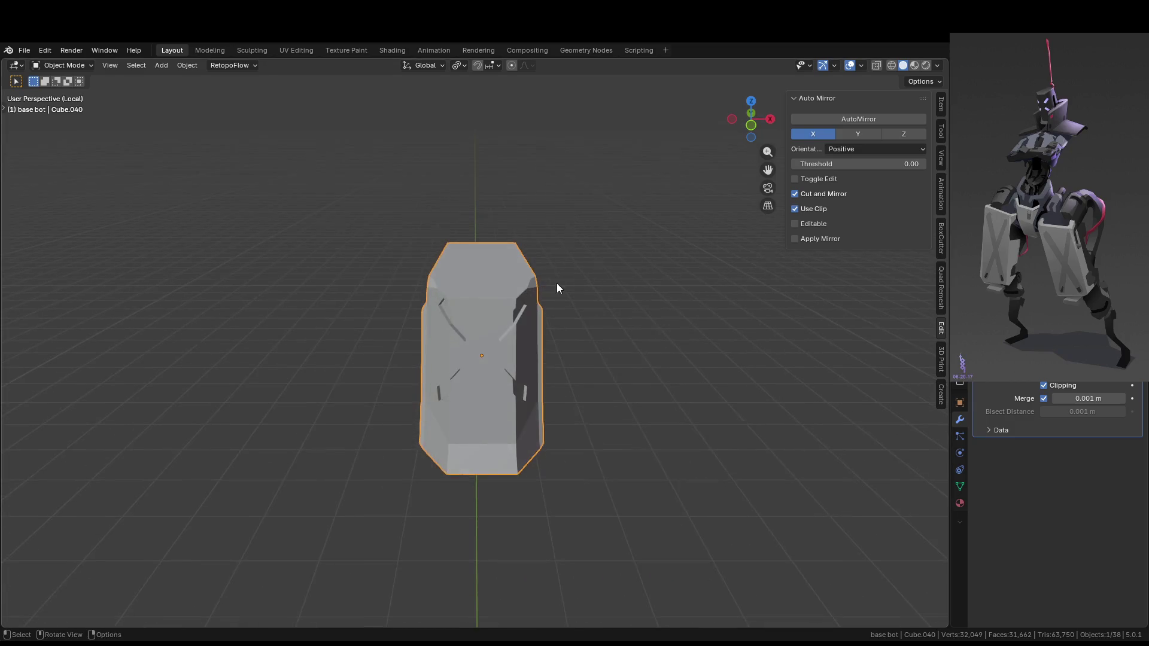
{"action": "scroll", "coordinate": [555, 284], "scroll_direction": "up", "scroll_amount": 3}
{"action": "key", "text": "Tab"}
{"action": "mouse_move", "coordinate": [598, 321]}
{"action": "middle_mouse_down"}
{"action": "mouse_move", "coordinate": [536, 287]}
{"action": "mouse_move", "coordinate": [569, 272]}
{"action": "mouse_move", "coordinate": [584, 323]}
{"action": "middle_mouse_up"}
{"action": "left_click", "coordinate": [532, 285], "text": "shift"}
{"action": "key", "text": "ctrl+x"}
{"action": "key", "text": "2"}
{"action": "key", "text": "shift+ctrl+alt+m"}
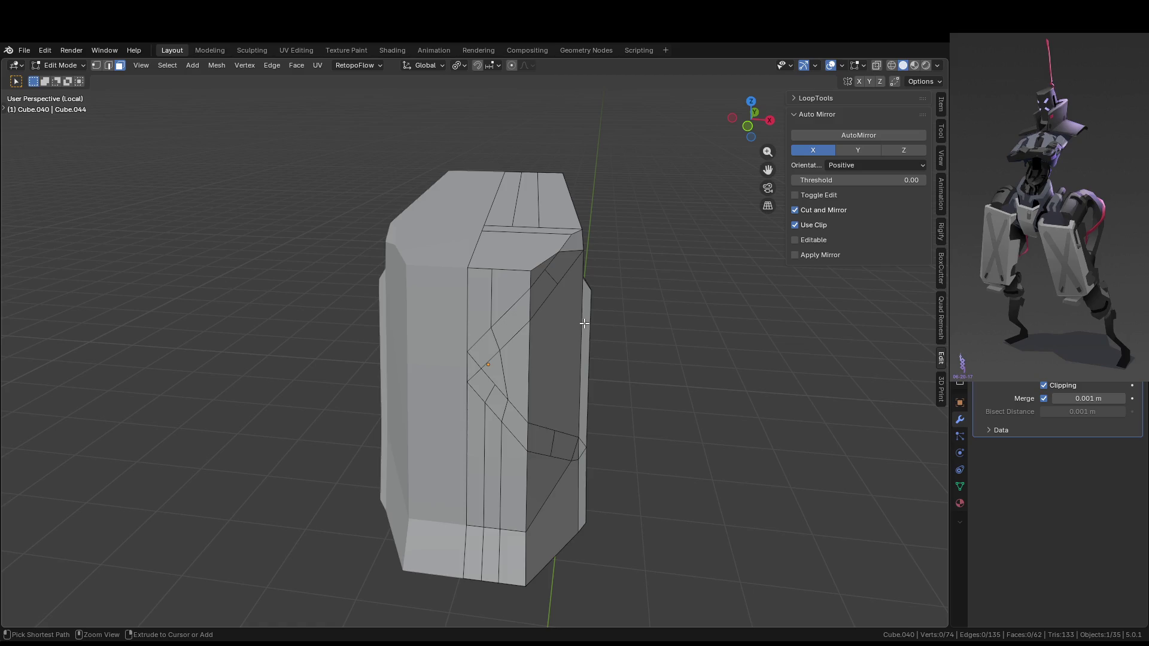
Undo the edits until the block is back to its flat X-pattern front
{"action": "key", "text": "ctrl+z"}
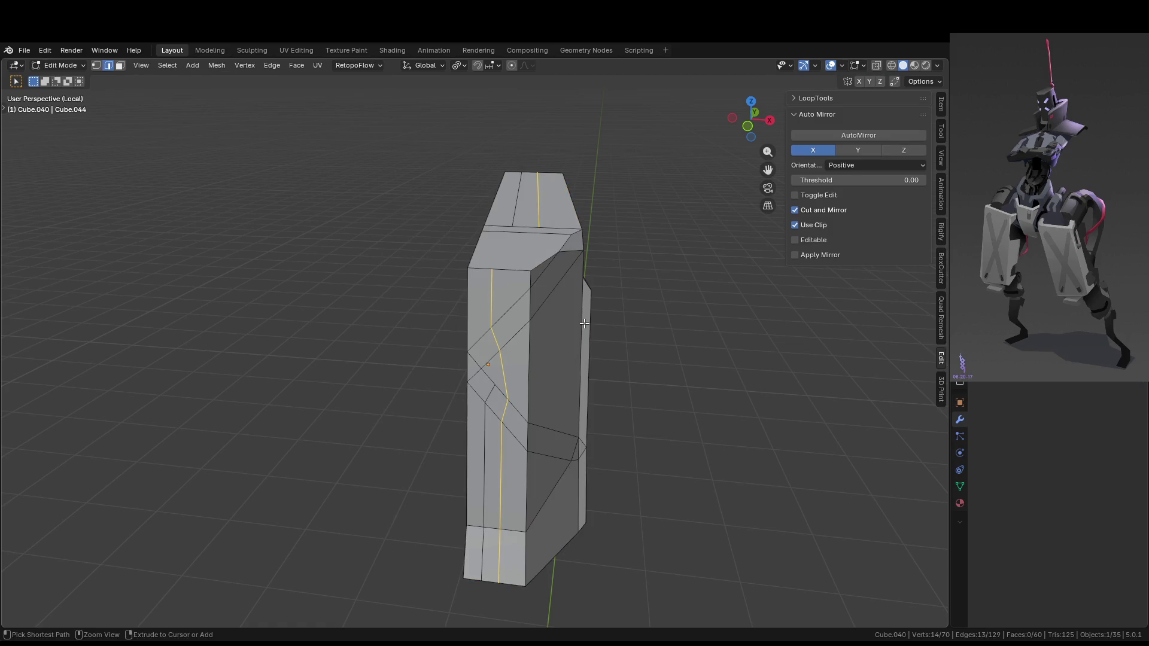
{"action": "key", "text": "ctrl+z"}
{"action": "key", "text": "ctrl+z"}
{"action": "key", "text": "ctrl+z"}
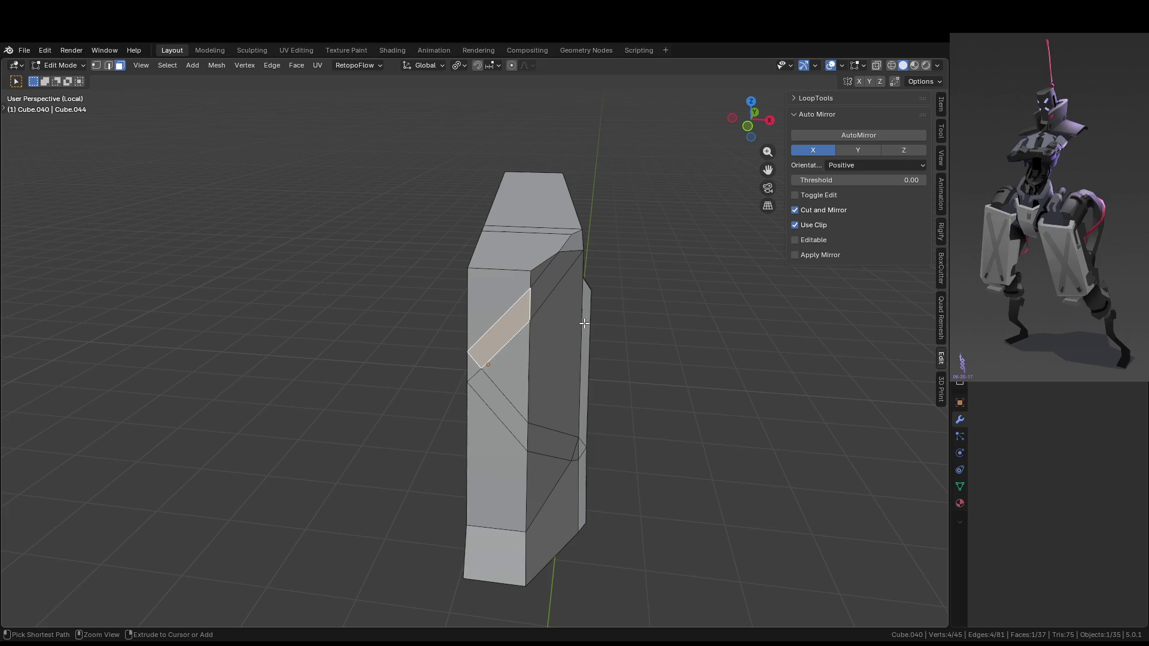
{"action": "middle_click_drag", "start_coordinate": [584, 323], "coordinate": [601, 304]}
{"action": "key", "text": "Tab"}
{"action": "key", "text": "Tab"}
{"action": "key", "text": "3"}
{"action": "key", "text": "ctrl+z"}
{"action": "key", "text": "ctrl+z"}
{"action": "key", "text": "ctrl+z"}
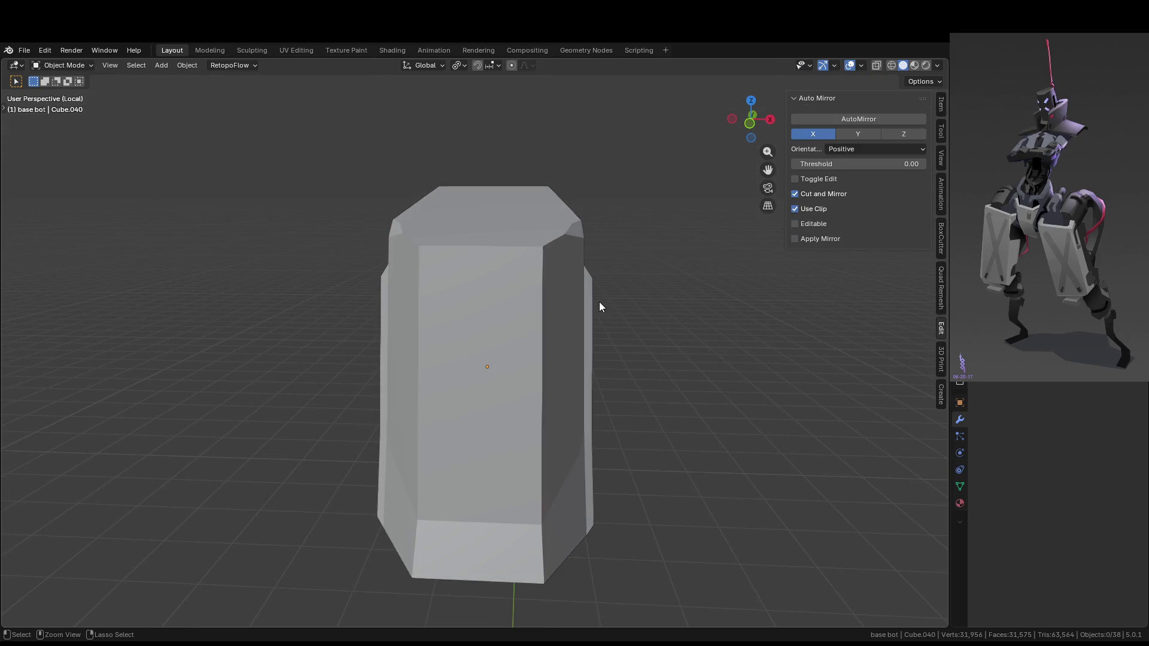
{"action": "key", "text": "ctrl+z"}
{"action": "key", "text": "ctrl+z"}
{"action": "key", "text": "ctrl+z"}
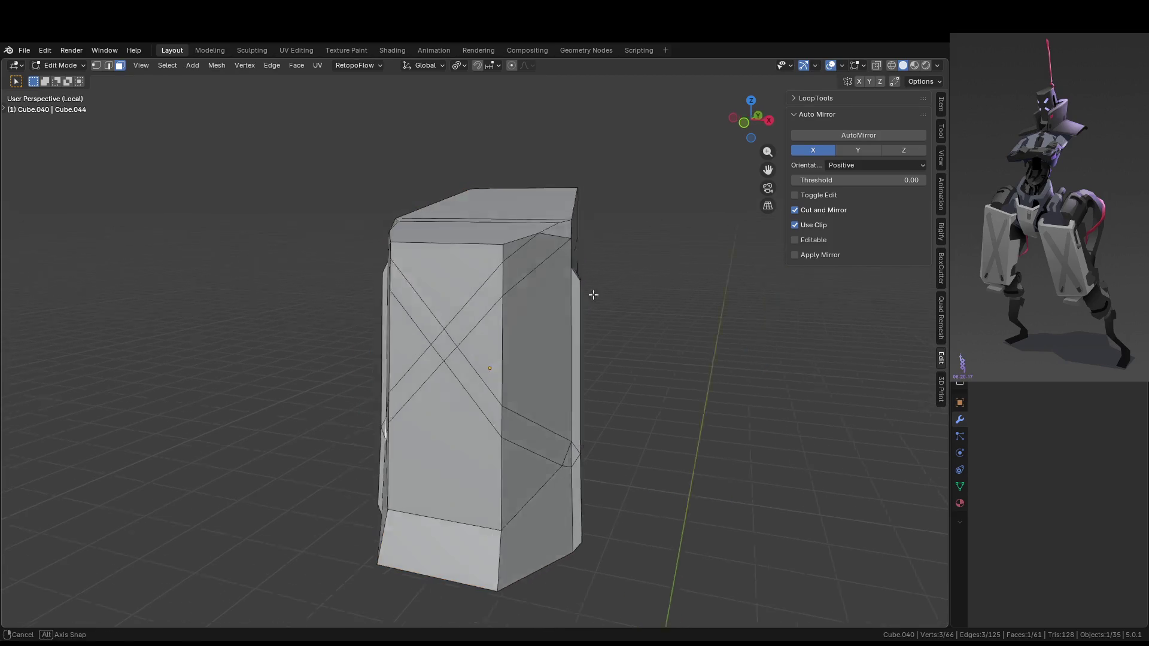
{"action": "key", "text": "2"}
{"action": "left_click", "coordinate": [561, 260]}
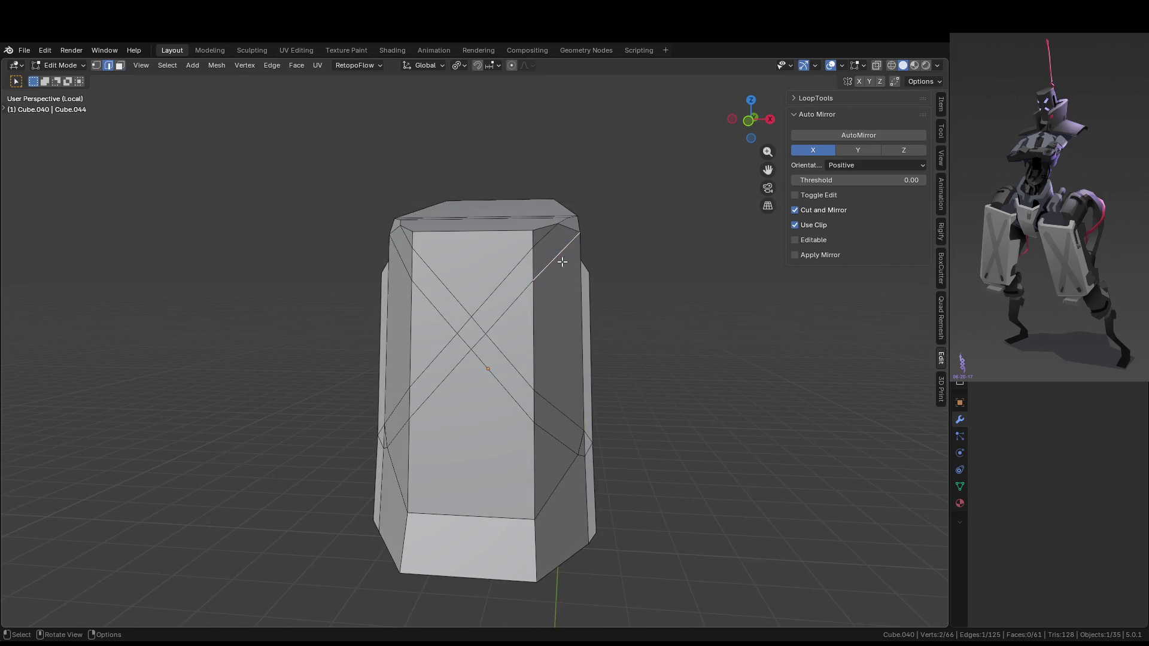
{"action": "middle_click_drag", "start_coordinate": [561, 261], "coordinate": [553, 263]}
{"action": "key", "text": "g"}
{"action": "key", "text": "g"}
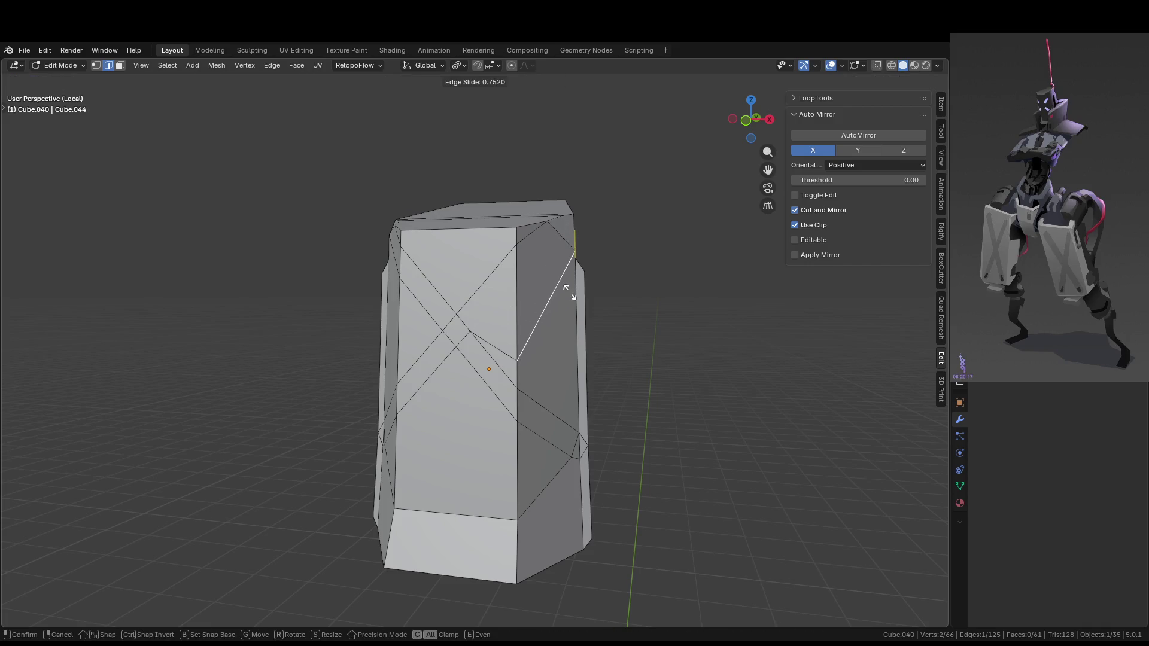
{"action": "key", "text": "Escape"}
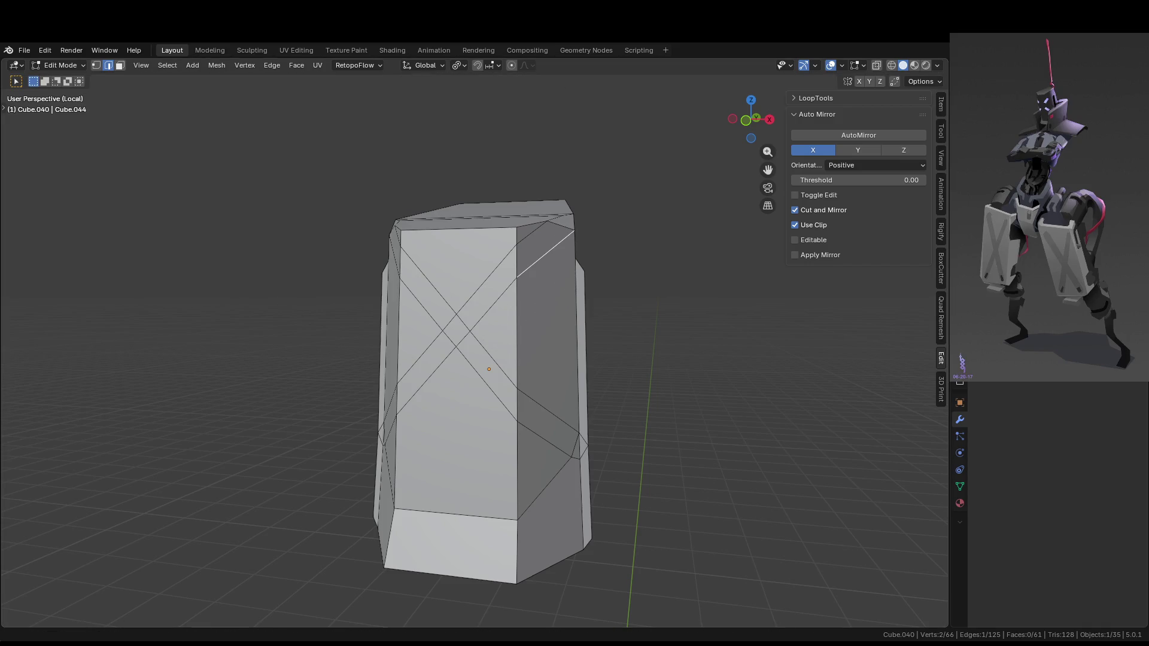
{"action": "mouse_move", "coordinate": [555, 338]}
{"action": "middle_mouse_down"}
{"action": "mouse_move", "coordinate": [601, 367]}
{"action": "mouse_move", "coordinate": [685, 335]}
{"action": "mouse_move", "coordinate": [519, 313]}
{"action": "middle_mouse_up"}
{"action": "key", "text": "ctrl+r"}
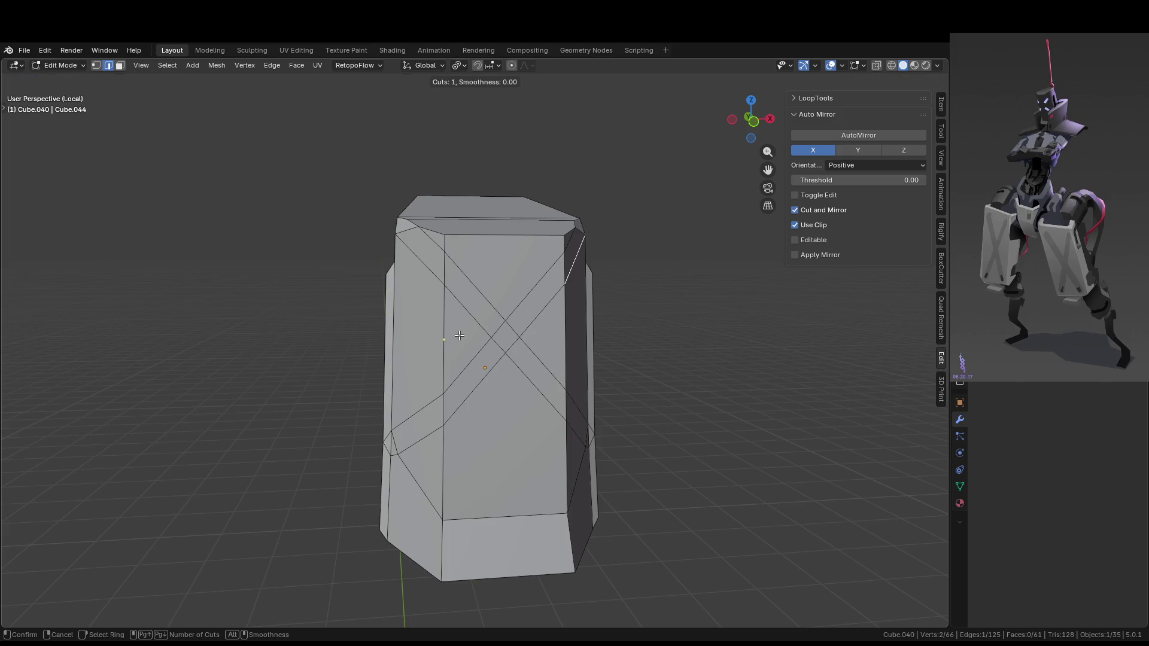
{"action": "right_click", "coordinate": [447, 330]}
{"action": "middle_click_drag", "start_coordinate": [448, 329], "coordinate": [662, 369]}
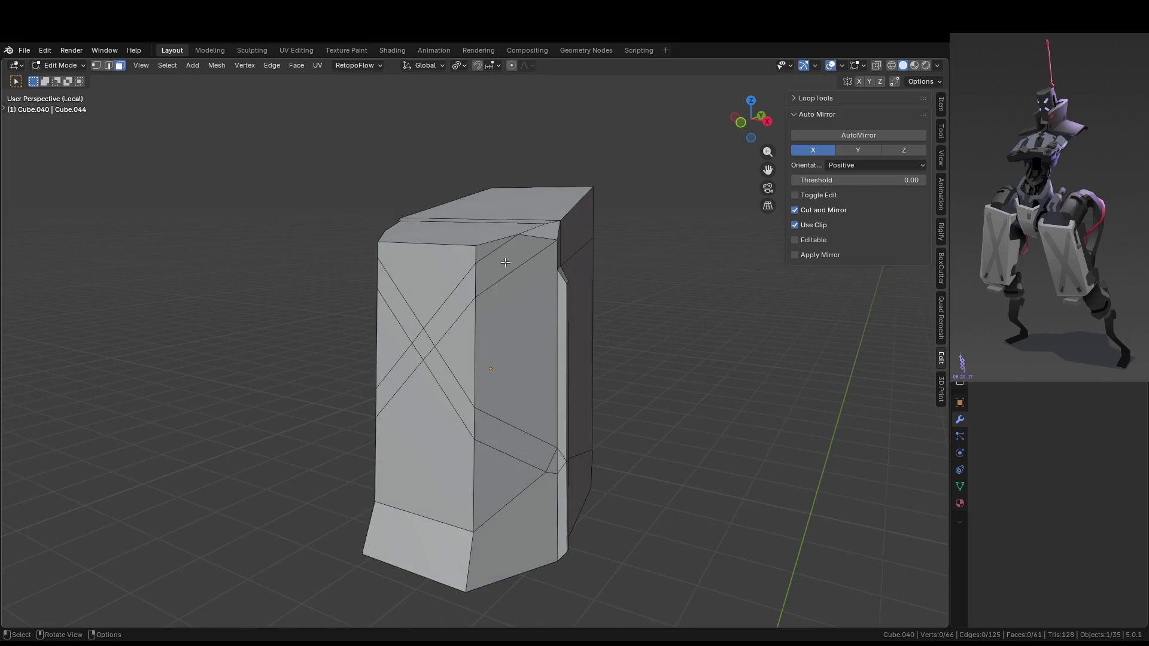
{"action": "middle_click_drag", "start_coordinate": [508, 262], "coordinate": [565, 260]}
{"action": "mouse_move", "coordinate": [678, 315]}
{"action": "middle_mouse_down"}
{"action": "mouse_move", "coordinate": [609, 315]}
{"action": "mouse_move", "coordinate": [746, 341]}
{"action": "mouse_move", "coordinate": [608, 333]}
{"action": "mouse_move", "coordinate": [668, 320]}
{"action": "middle_mouse_up"}
{"action": "key", "text": "ctrl+z"}
{"action": "key", "text": "ctrl+shift+z"}
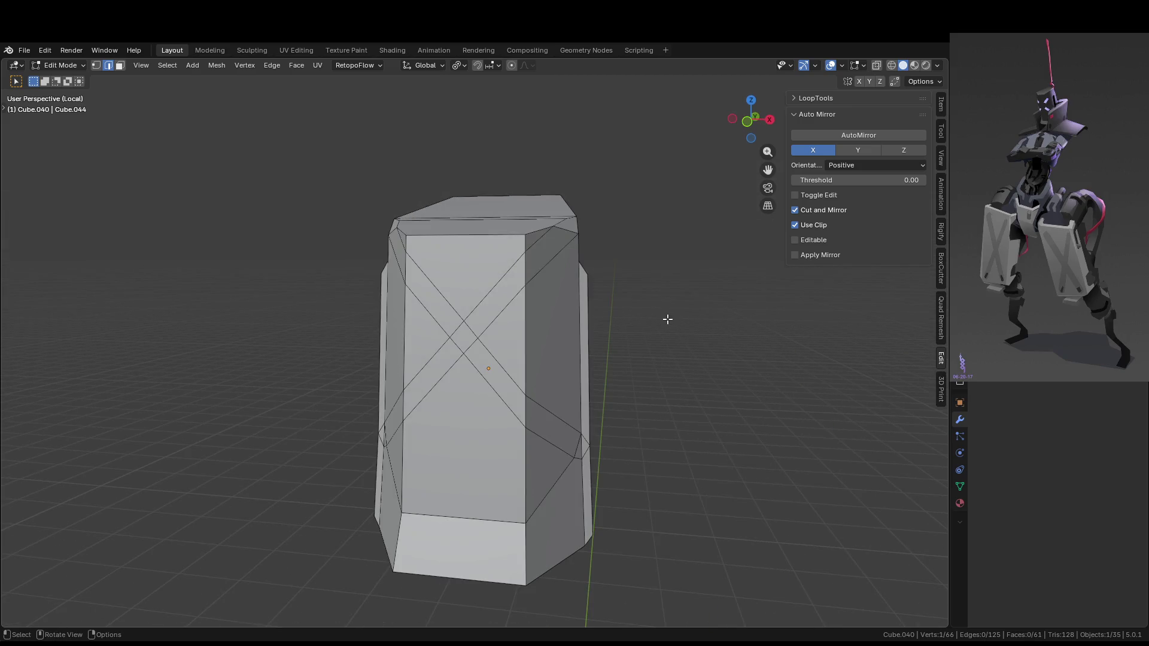
In Front Orthographic view, select the upper-right diagonal strip face and slide its edges
{"action": "key", "text": "KP_1"}
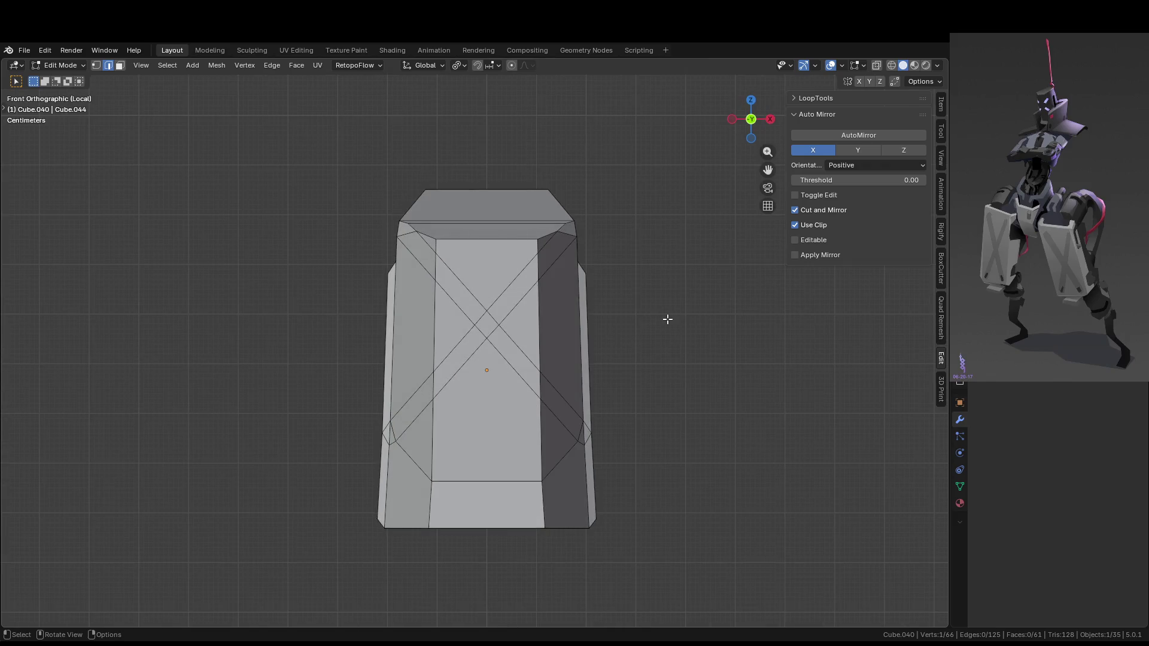
{"action": "scroll", "coordinate": [668, 319], "scroll_direction": "up", "scroll_amount": 3}
{"action": "key", "text": "3"}
{"action": "left_click", "coordinate": [557, 258]}
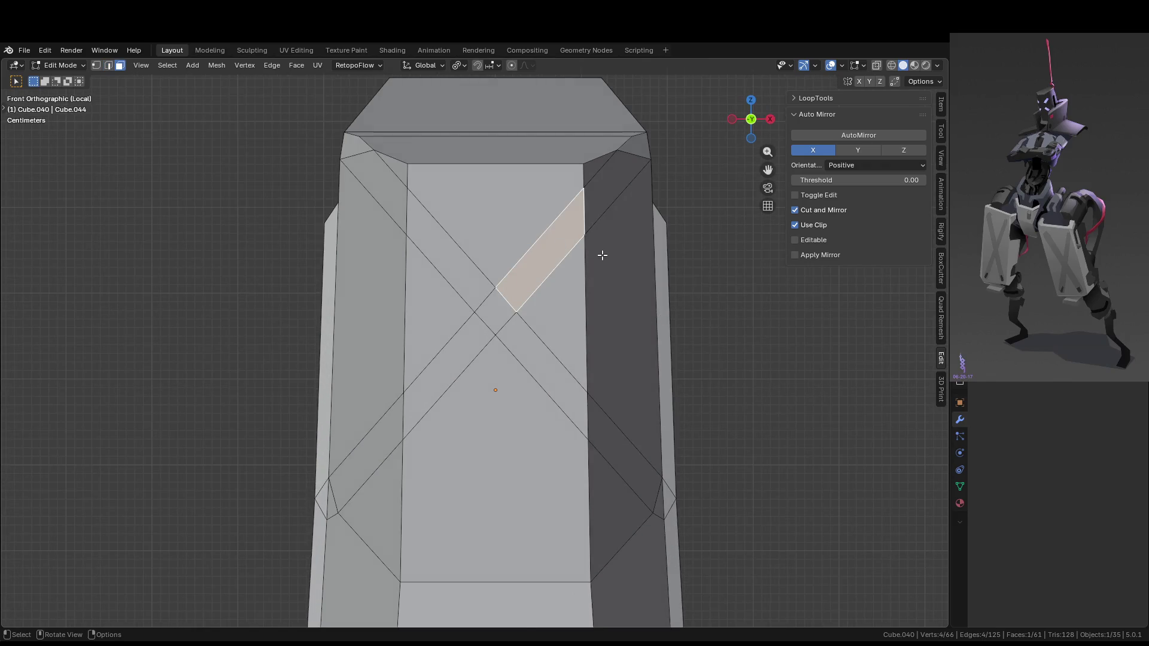
{"action": "key", "text": "g"}
{"action": "key", "text": "g"}
{"action": "left_click", "coordinate": [603, 280]}
Add the upper-left strip face and try a vertical move, then cancel it
{"action": "left_click", "coordinate": [449, 257], "text": "shift"}
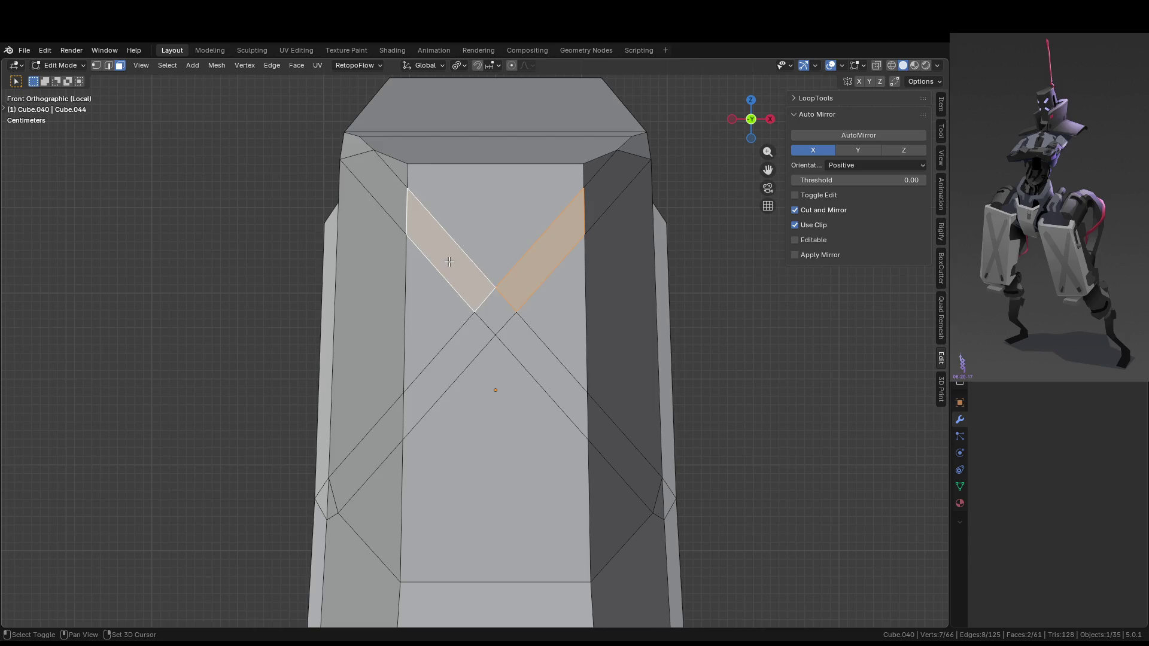
{"action": "key", "text": "g"}
{"action": "key", "text": "z"}
{"action": "key", "text": "z"}
{"action": "key", "text": "z"}
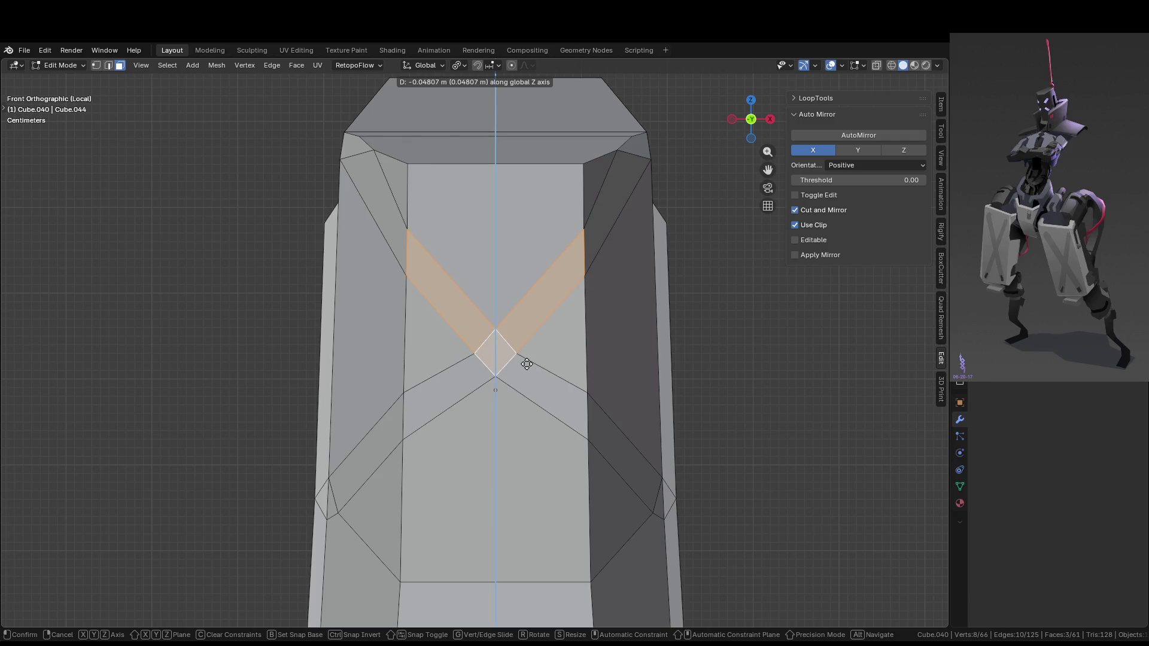
{"action": "left_click_drag", "start_coordinate": [526, 370], "coordinate": [523, 392]}
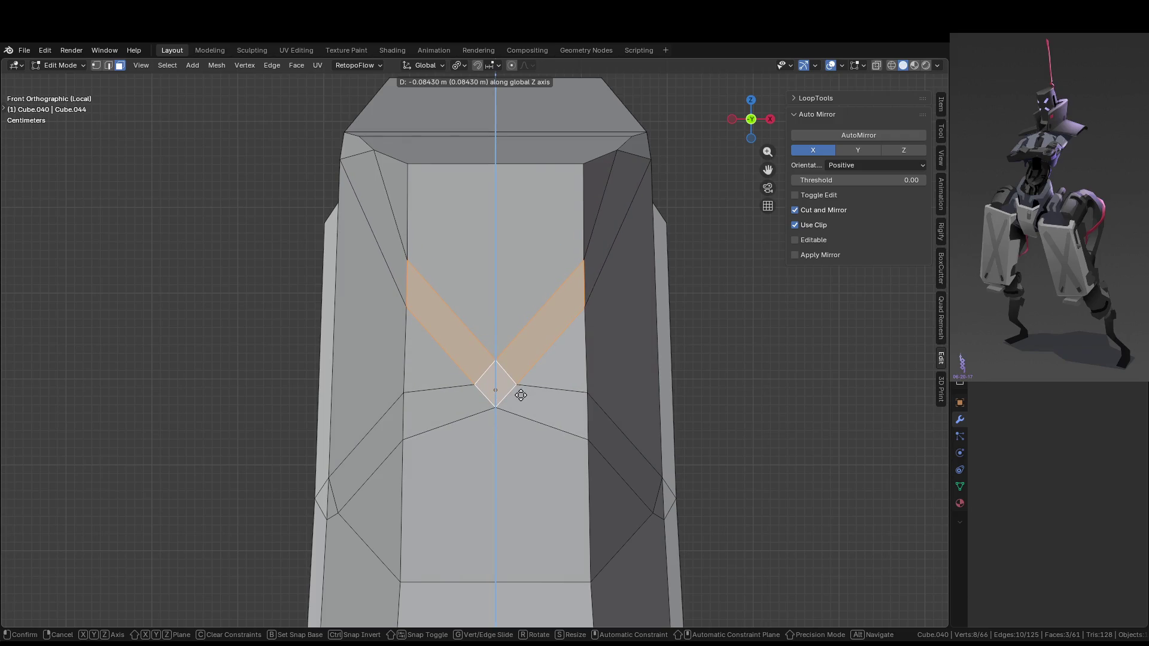
{"action": "left_click_drag", "start_coordinate": [523, 383], "coordinate": [521, 372]}
{"action": "right_click", "coordinate": [522, 372]}
Add the outer strip faces and lower the V-shaped strip about 0.066 m along Z
{"action": "left_click", "coordinate": [618, 189], "text": "shift"}
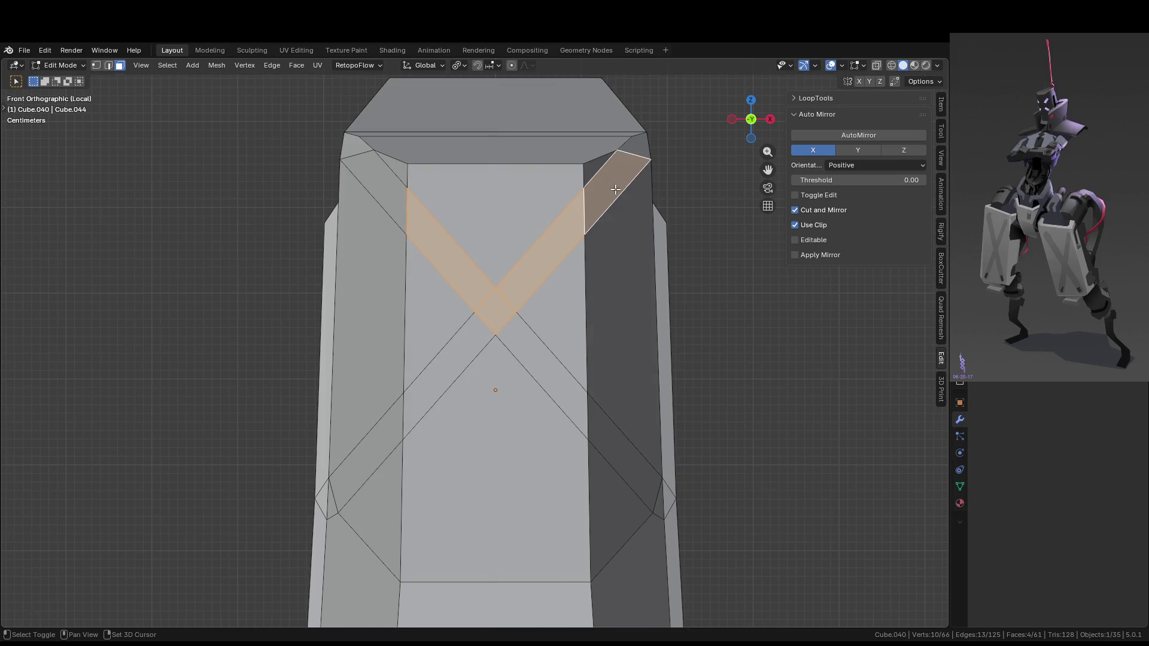
{"action": "left_click", "coordinate": [393, 192], "text": "shift"}
{"action": "left_click", "coordinate": [368, 455], "text": "shift"}
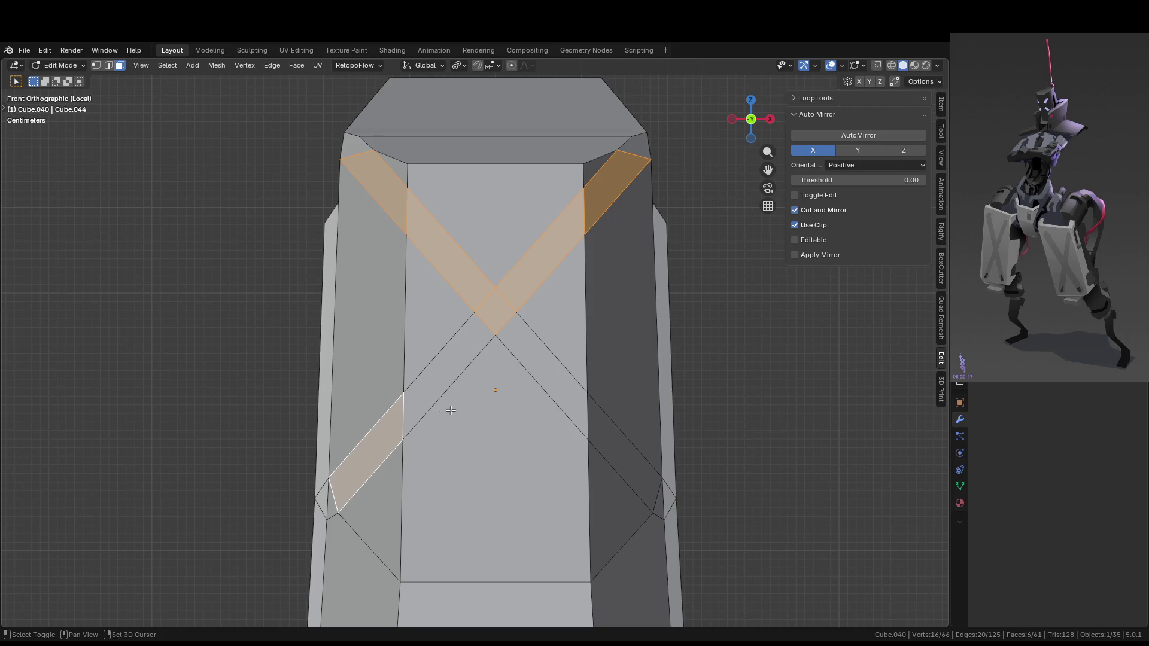
{"action": "left_click", "coordinate": [381, 432], "text": "shift"}
{"action": "key", "text": "g"}
{"action": "key", "text": "z"}
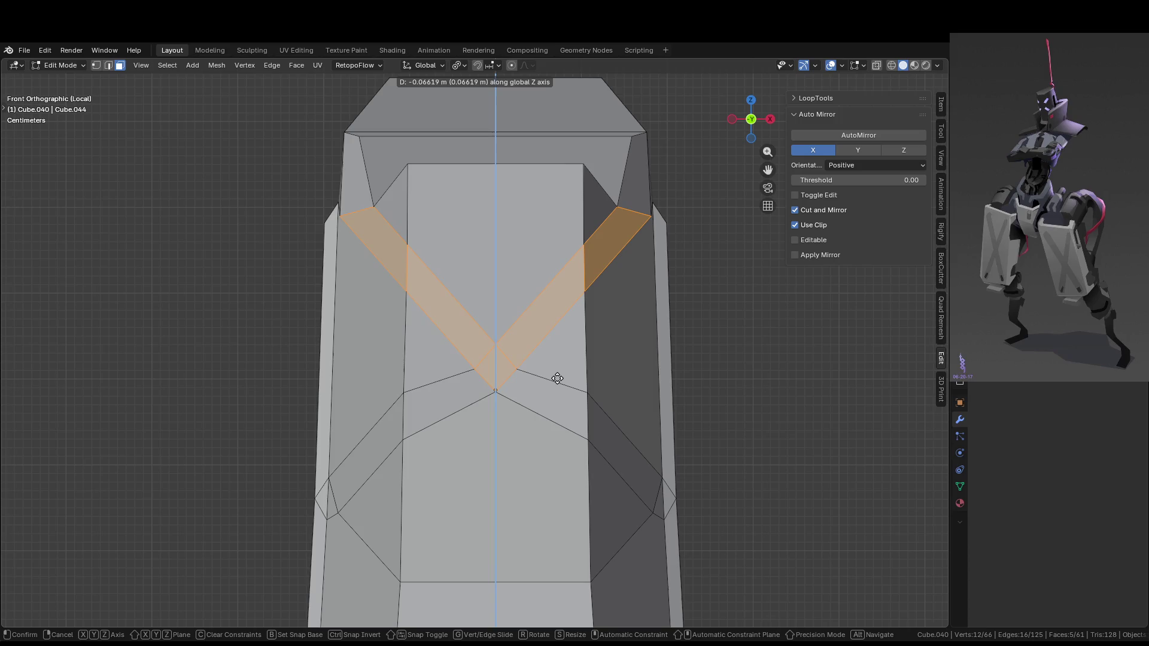
{"action": "left_click", "coordinate": [557, 379]}
{"action": "mouse_move", "coordinate": [558, 379]}
{"action": "middle_mouse_down"}
{"action": "mouse_move", "coordinate": [523, 389]}
{"action": "mouse_move", "coordinate": [503, 261]}
{"action": "mouse_move", "coordinate": [504, 382]}
{"action": "mouse_move", "coordinate": [491, 311]}
{"action": "middle_mouse_up"}
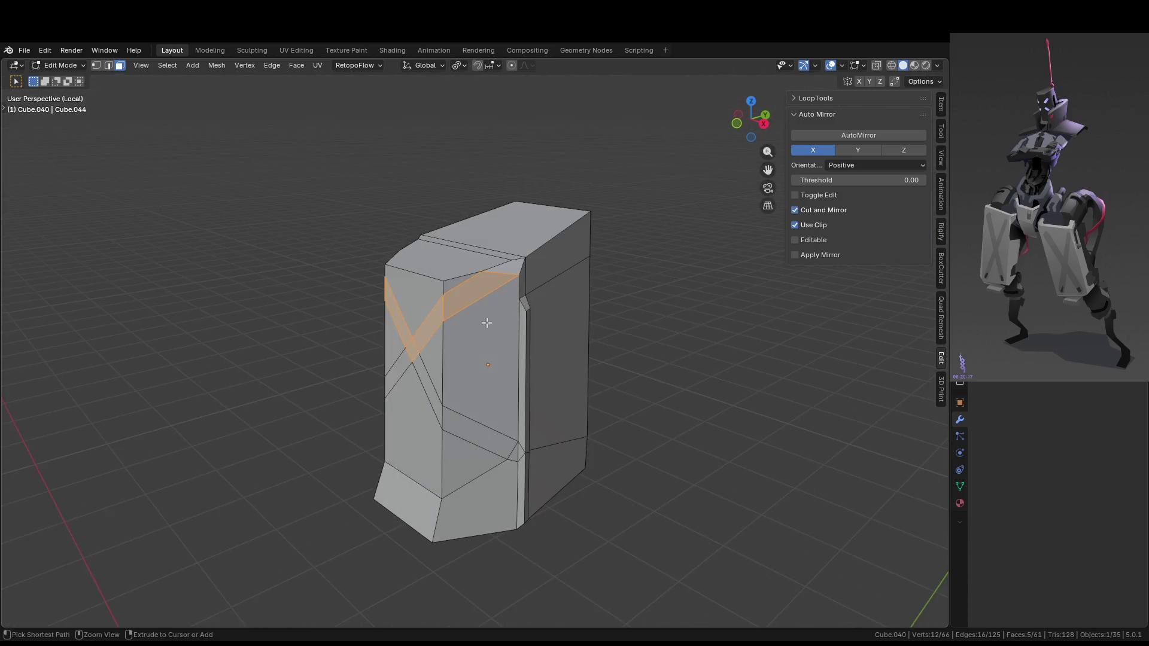
Orbit to the top front corner and select its corner vertex
{"action": "scroll", "coordinate": [491, 311], "scroll_direction": "up", "scroll_amount": 5}
{"action": "scroll", "coordinate": [517, 196], "scroll_direction": "down", "scroll_amount": 3}
{"action": "mouse_move", "coordinate": [518, 195]}
{"action": "middle_mouse_down"}
{"action": "mouse_move", "coordinate": [559, 264]}
{"action": "mouse_move", "coordinate": [608, 244]}
{"action": "mouse_move", "coordinate": [596, 297]}
{"action": "mouse_move", "coordinate": [544, 270]}
{"action": "mouse_move", "coordinate": [479, 266]}
{"action": "middle_mouse_up"}
{"action": "key", "text": "1"}
{"action": "left_click", "coordinate": [468, 227]}
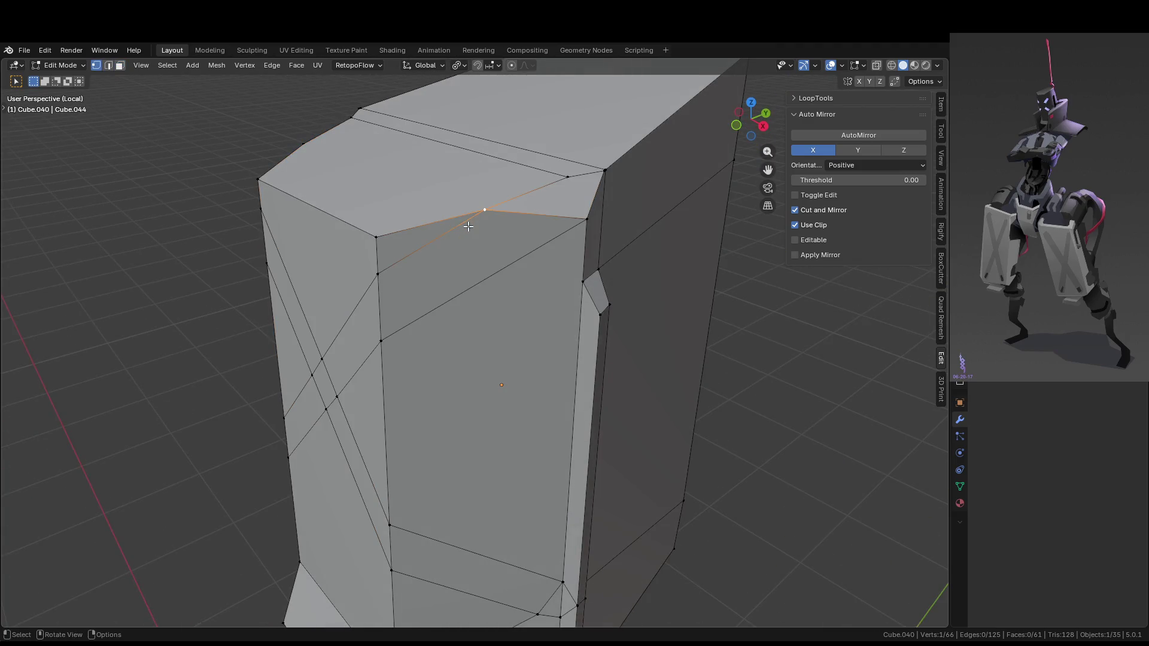
Select the two stray corner edges and dissolve them
{"action": "key", "text": "2"}
{"action": "left_click", "coordinate": [442, 236]}
{"action": "left_click", "coordinate": [529, 215], "text": "shift"}
{"action": "mouse_move", "coordinate": [530, 215]}
{"action": "middle_mouse_down"}
{"action": "mouse_move", "coordinate": [580, 245]}
{"action": "mouse_move", "coordinate": [537, 266]}
{"action": "middle_mouse_up"}
{"action": "right_click", "coordinate": [558, 249]}
{"action": "key", "text": "Escape"}
{"action": "key", "text": "x"}
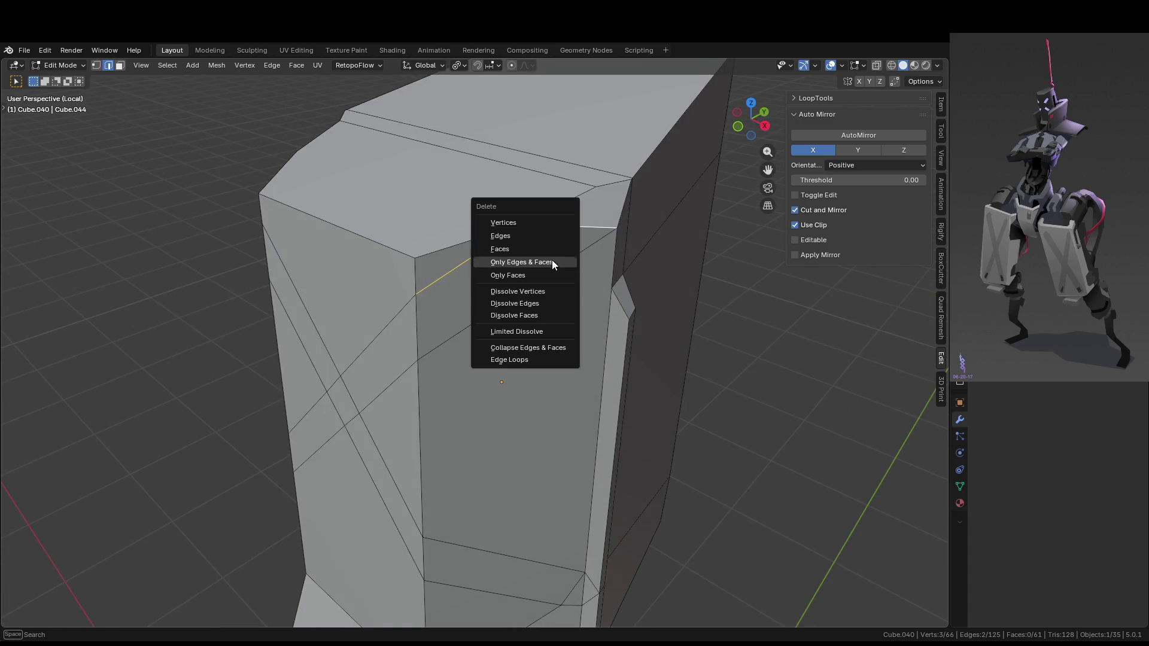
{"action": "left_click", "coordinate": [538, 297]}
{"action": "mouse_move", "coordinate": [539, 297]}
{"action": "middle_mouse_down"}
{"action": "mouse_move", "coordinate": [621, 253]}
{"action": "mouse_move", "coordinate": [609, 282]}
{"action": "mouse_move", "coordinate": [555, 249]}
{"action": "mouse_move", "coordinate": [560, 224]}
{"action": "mouse_move", "coordinate": [562, 273]}
{"action": "middle_mouse_up"}
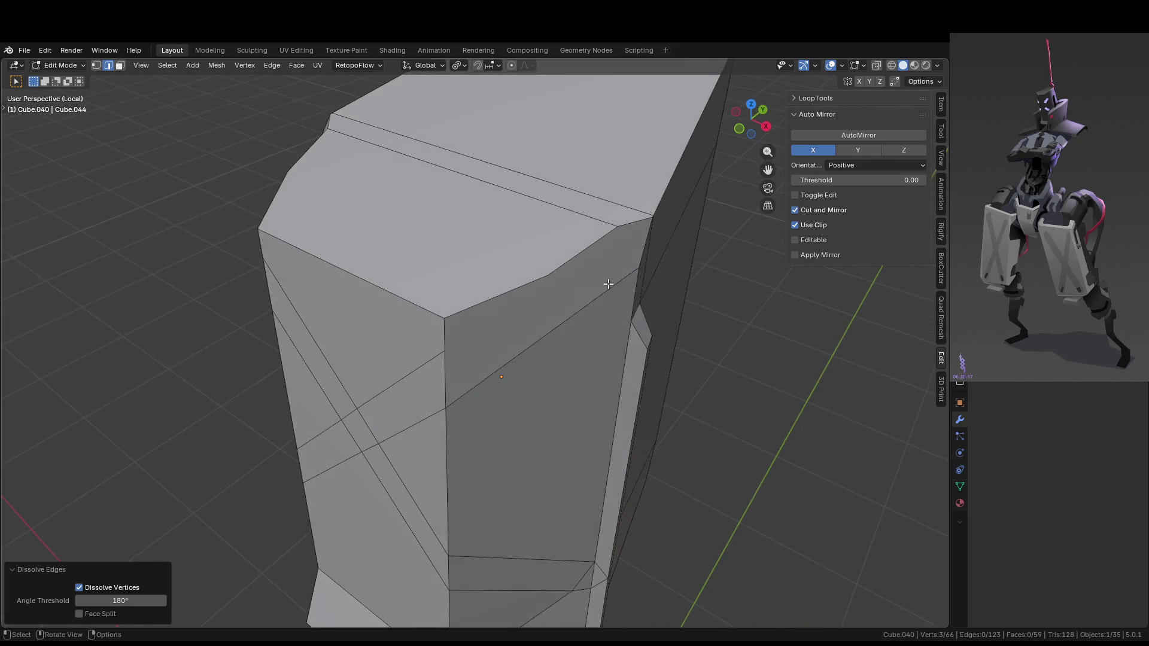
Dissolve the leftover vertex on the top edge
{"action": "key", "text": "Tab"}
{"action": "key", "text": "Tab"}
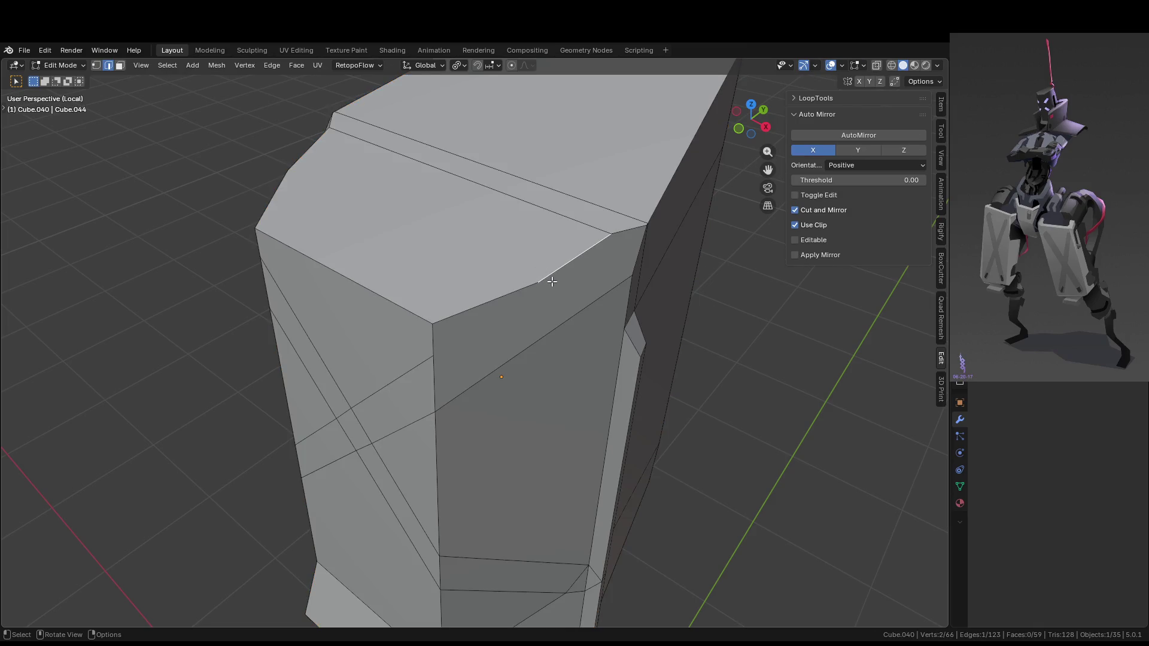
{"action": "key", "text": "Tab"}
{"action": "key", "text": "Tab"}
{"action": "key", "text": "1"}
{"action": "left_click", "coordinate": [539, 281]}
{"action": "key", "text": "x"}
{"action": "left_click", "coordinate": [561, 282]}
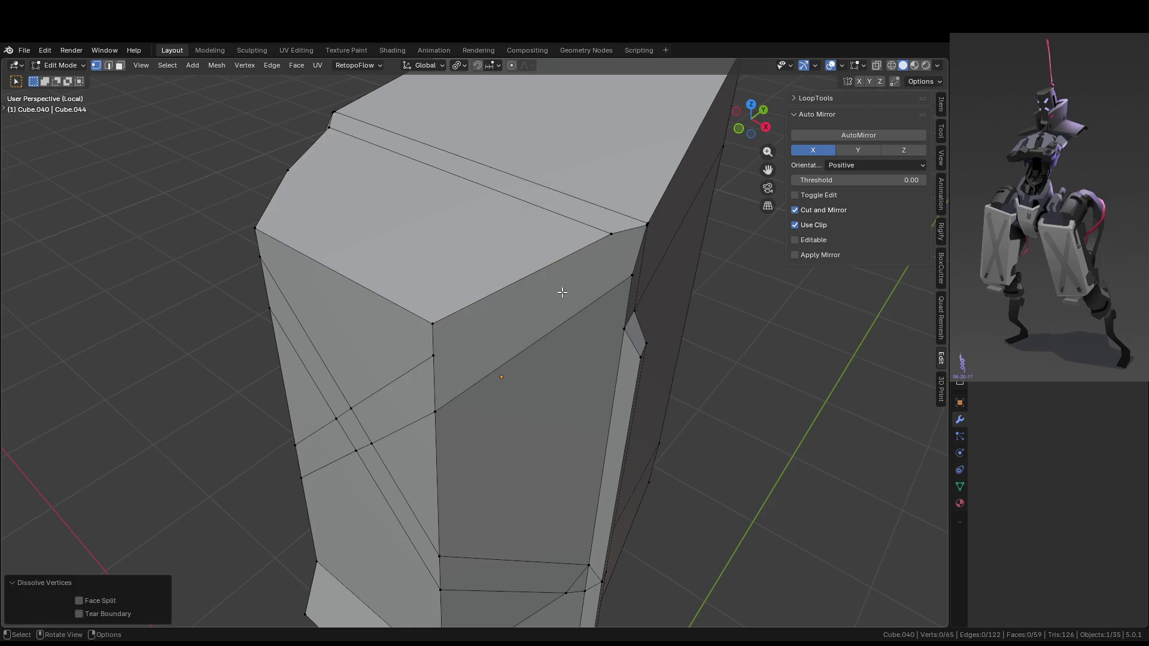
{"action": "mouse_move", "coordinate": [561, 292]}
{"action": "middle_mouse_down"}
{"action": "mouse_move", "coordinate": [599, 398]}
{"action": "mouse_move", "coordinate": [672, 403]}
{"action": "mouse_move", "coordinate": [546, 285]}
{"action": "mouse_move", "coordinate": [535, 291]}
{"action": "middle_mouse_up"}
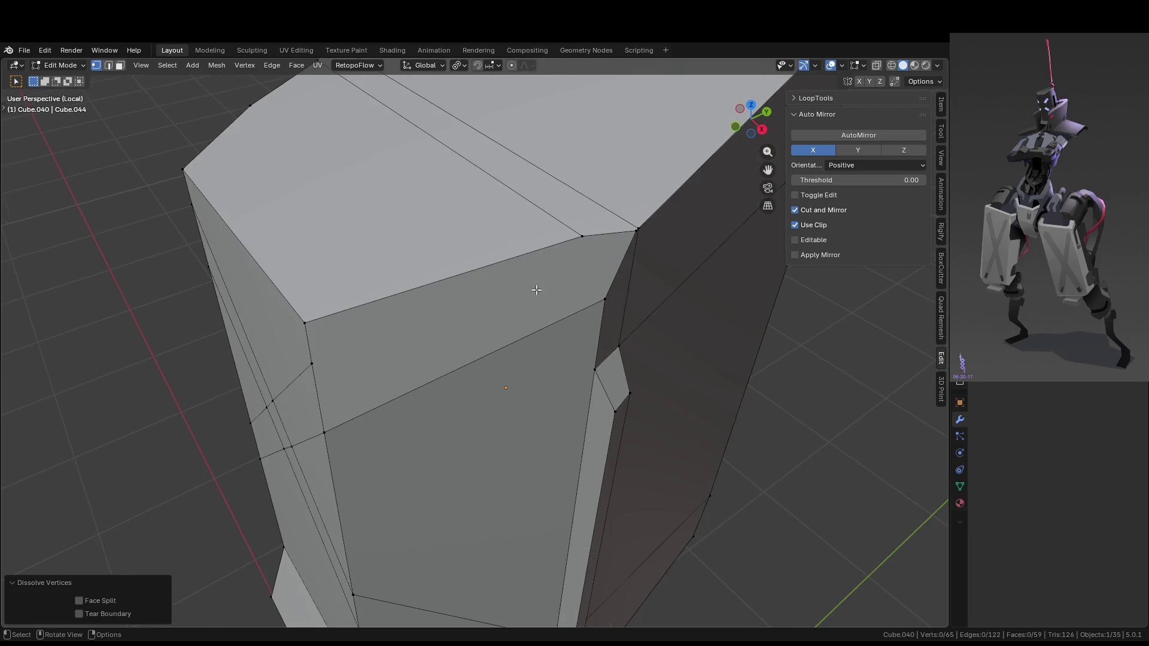
Dissolve the stray edge on the front, leaving single X-shaped diagonals
{"action": "key", "text": "2"}
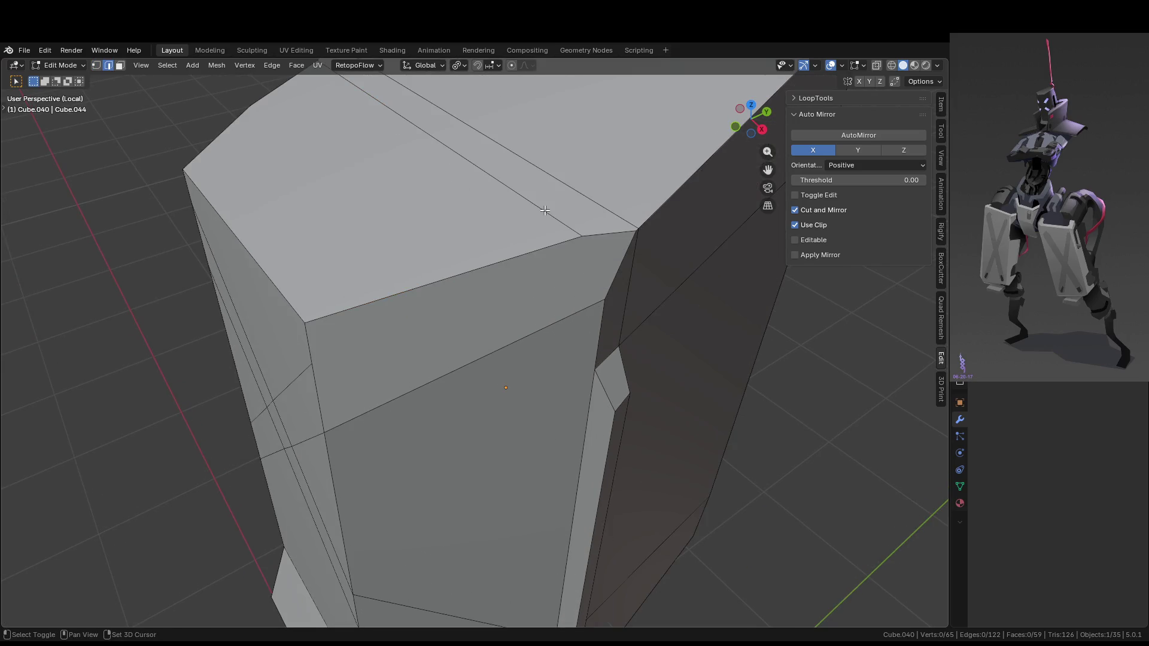
{"action": "left_click", "coordinate": [545, 210], "text": "shift"}
{"action": "key", "text": "x"}
{"action": "left_click", "coordinate": [541, 223]}
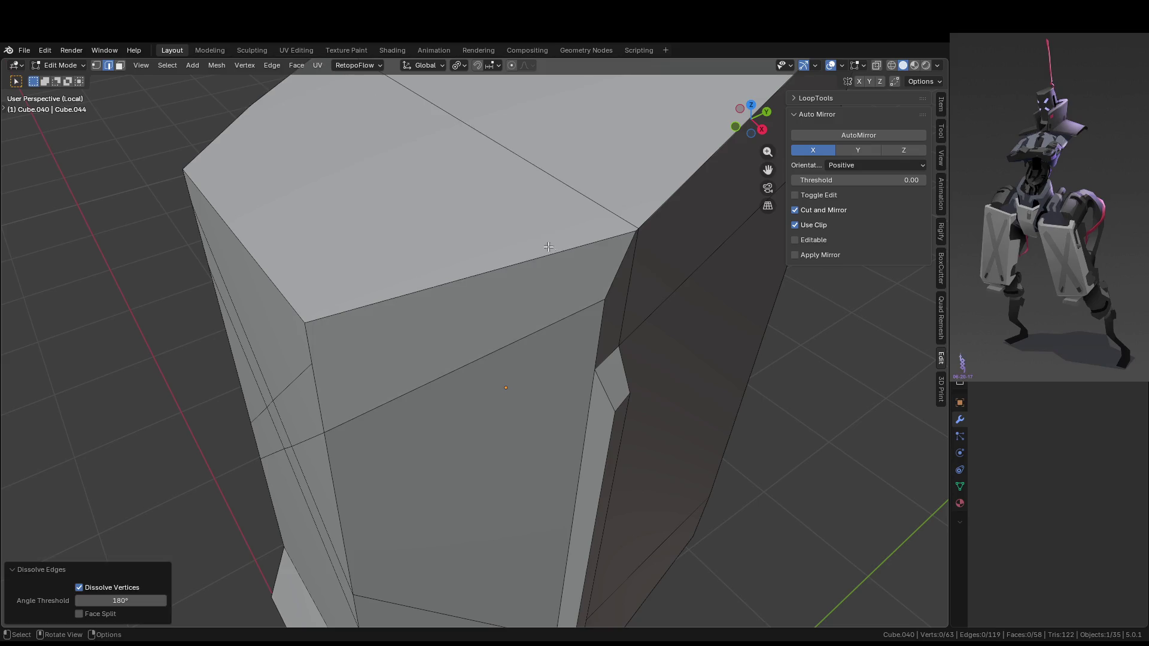
{"action": "mouse_move", "coordinate": [548, 246]}
{"action": "middle_mouse_down"}
{"action": "mouse_move", "coordinate": [644, 271]}
{"action": "mouse_move", "coordinate": [680, 246]}
{"action": "mouse_move", "coordinate": [590, 275]}
{"action": "mouse_move", "coordinate": [515, 241]}
{"action": "mouse_move", "coordinate": [524, 252]}
{"action": "mouse_move", "coordinate": [519, 237]}
{"action": "mouse_move", "coordinate": [518, 256]}
{"action": "middle_mouse_up"}
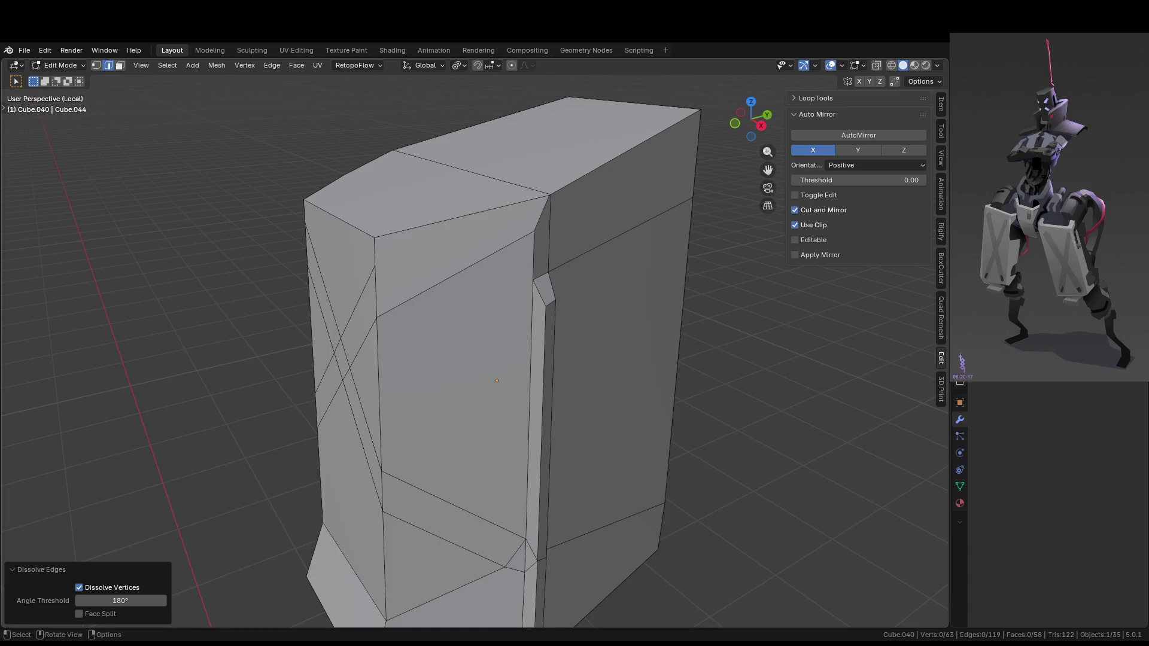
{"action": "mouse_move", "coordinate": [622, 295]}
{"action": "middle_mouse_down"}
{"action": "mouse_move", "coordinate": [430, 291]}
{"action": "mouse_move", "coordinate": [477, 257]}
{"action": "middle_mouse_up"}
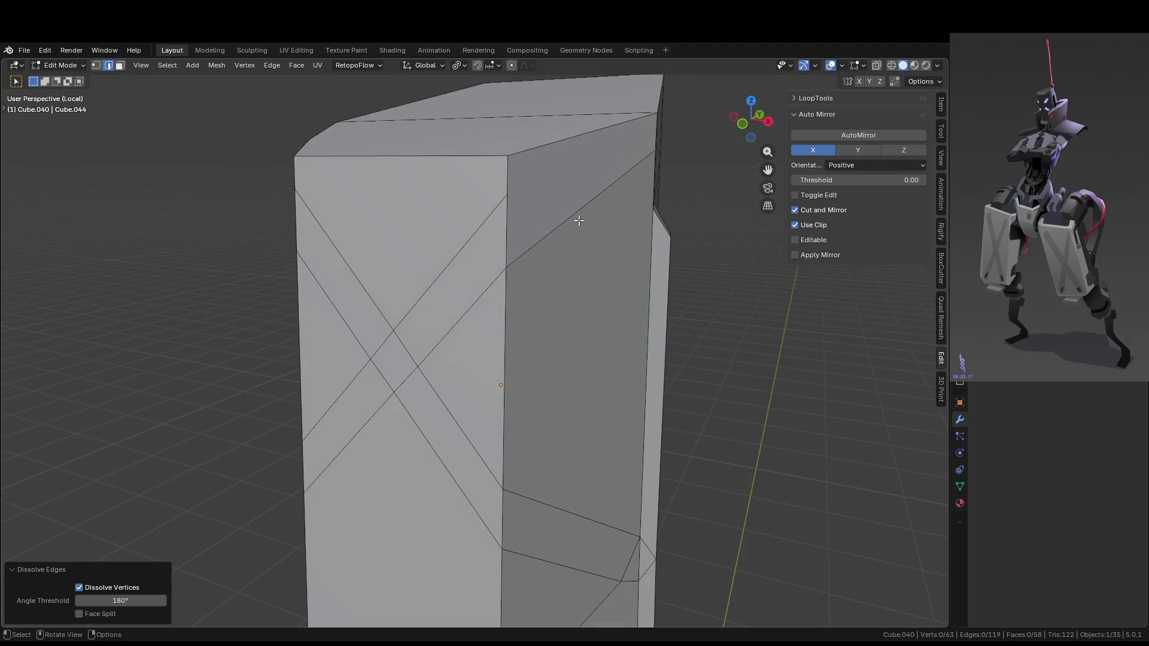
Slide the front-face edge higher and slide a panel vertex along its edge
{"action": "left_click", "coordinate": [591, 205]}
{"action": "middle_click_drag", "start_coordinate": [595, 210], "coordinate": [526, 224]}
{"action": "key", "text": "g"}
{"action": "key", "text": "g"}
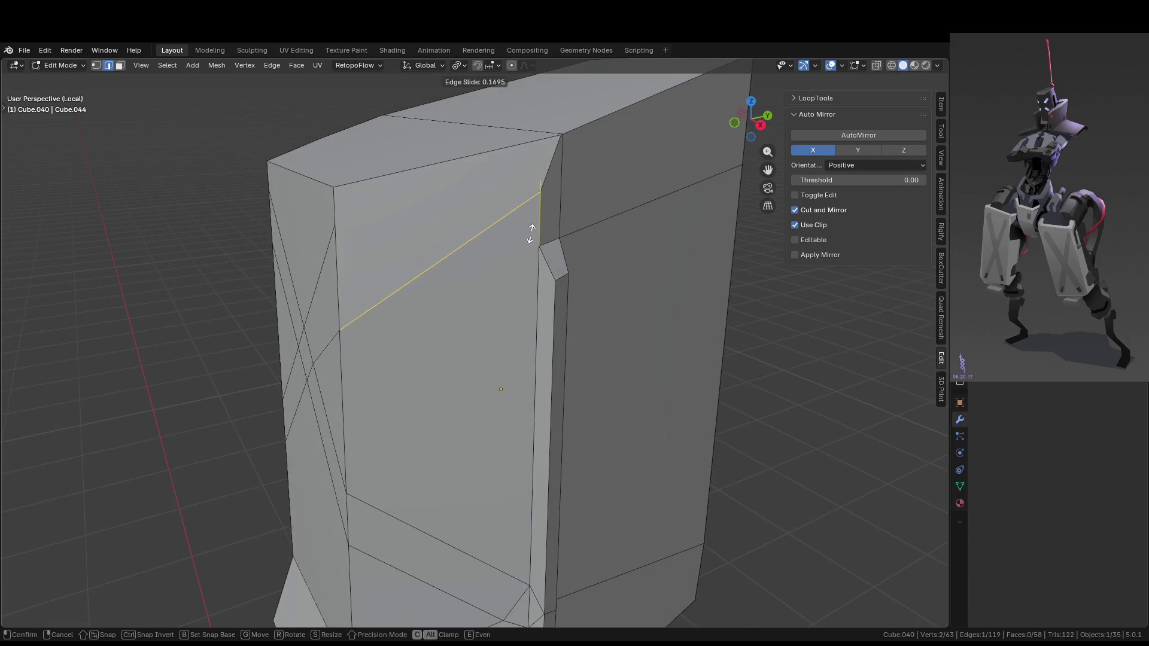
{"action": "left_click", "coordinate": [530, 234]}
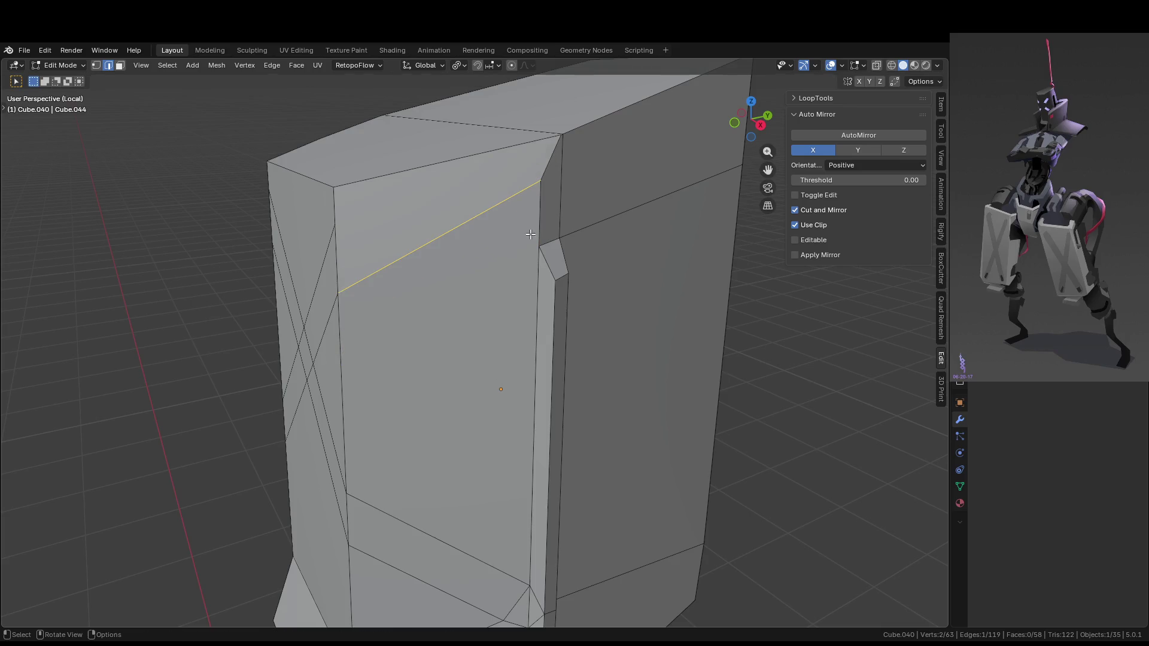
{"action": "left_click", "coordinate": [541, 181]}
{"action": "key", "text": "shift+v"}
{"action": "left_click", "coordinate": [539, 215]}
{"action": "mouse_move", "coordinate": [538, 215]}
{"action": "middle_mouse_down"}
{"action": "mouse_move", "coordinate": [634, 227]}
{"action": "mouse_move", "coordinate": [578, 213]}
{"action": "mouse_move", "coordinate": [642, 240]}
{"action": "middle_mouse_up"}
{"action": "left_click", "coordinate": [576, 213]}
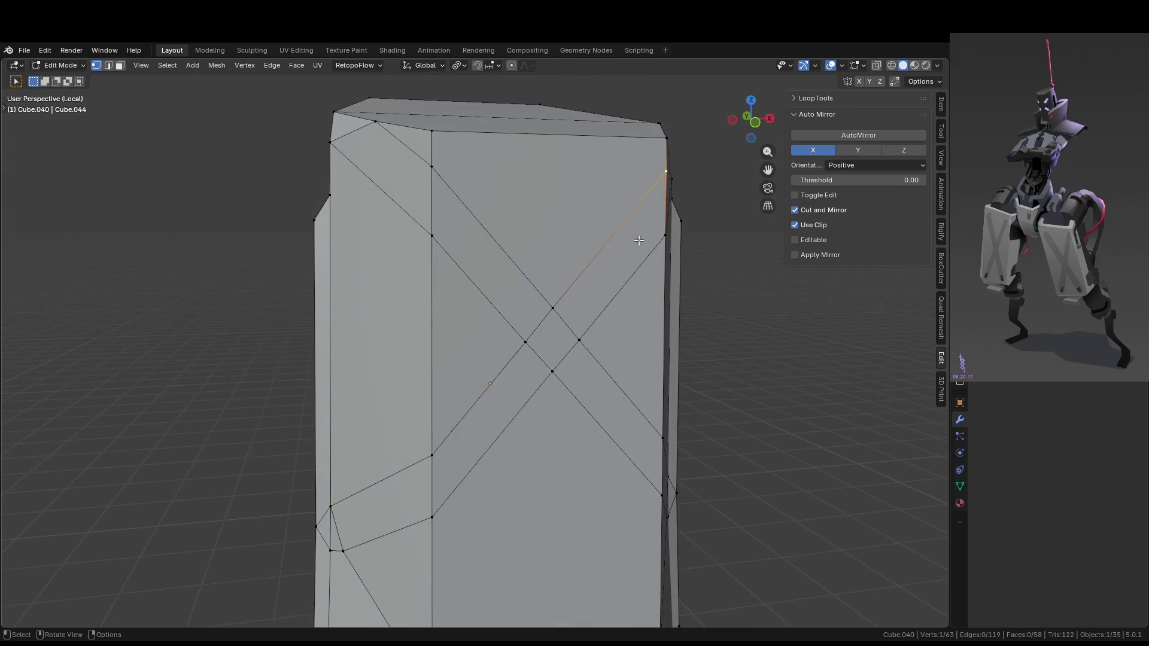
Move the centre diamond face and a strip face vertically along Z
{"action": "key", "text": "3"}
{"action": "left_click", "coordinate": [552, 339], "text": "shift"}
{"action": "mouse_move", "coordinate": [551, 338]}
{"action": "middle_mouse_down"}
{"action": "mouse_move", "coordinate": [472, 272]}
{"action": "mouse_move", "coordinate": [583, 278]}
{"action": "mouse_move", "coordinate": [570, 313]}
{"action": "mouse_move", "coordinate": [497, 255]}
{"action": "mouse_move", "coordinate": [527, 263]}
{"action": "middle_mouse_up"}
{"action": "left_click", "coordinate": [472, 272], "text": "shift"}
{"action": "key", "text": "g"}
{"action": "key", "text": "z"}
{"action": "left_click", "coordinate": [578, 309]}
Knife a new cut into the face, then dissolve the unwanted cut edge
{"action": "left_click", "coordinate": [488, 255]}
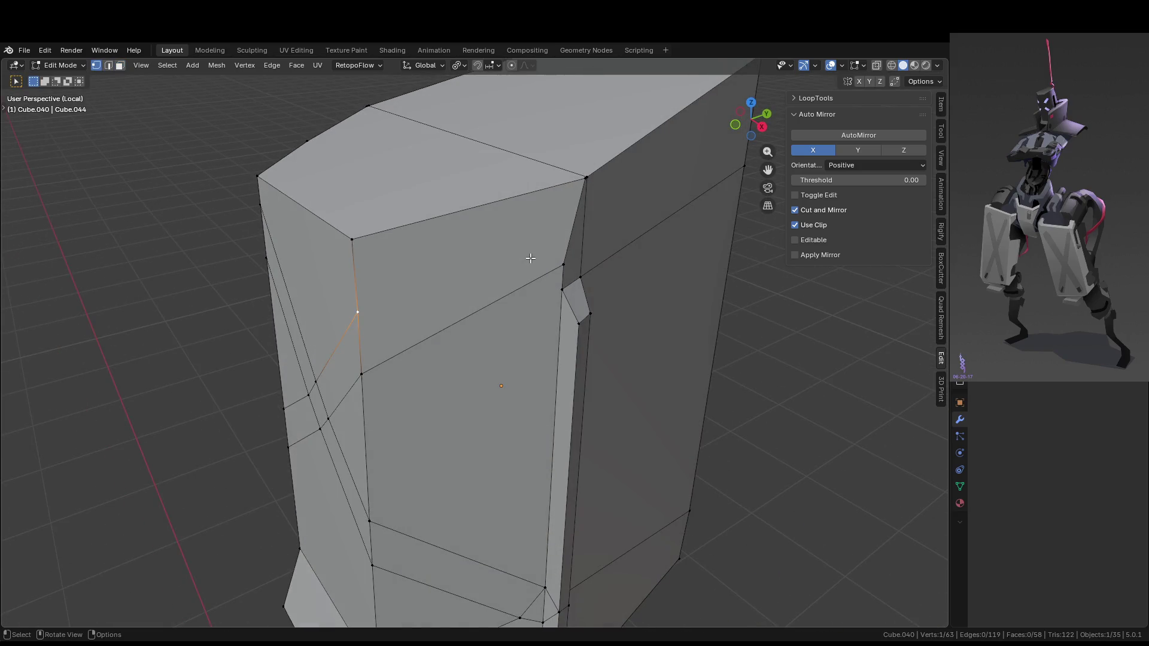
{"action": "key", "text": "k"}
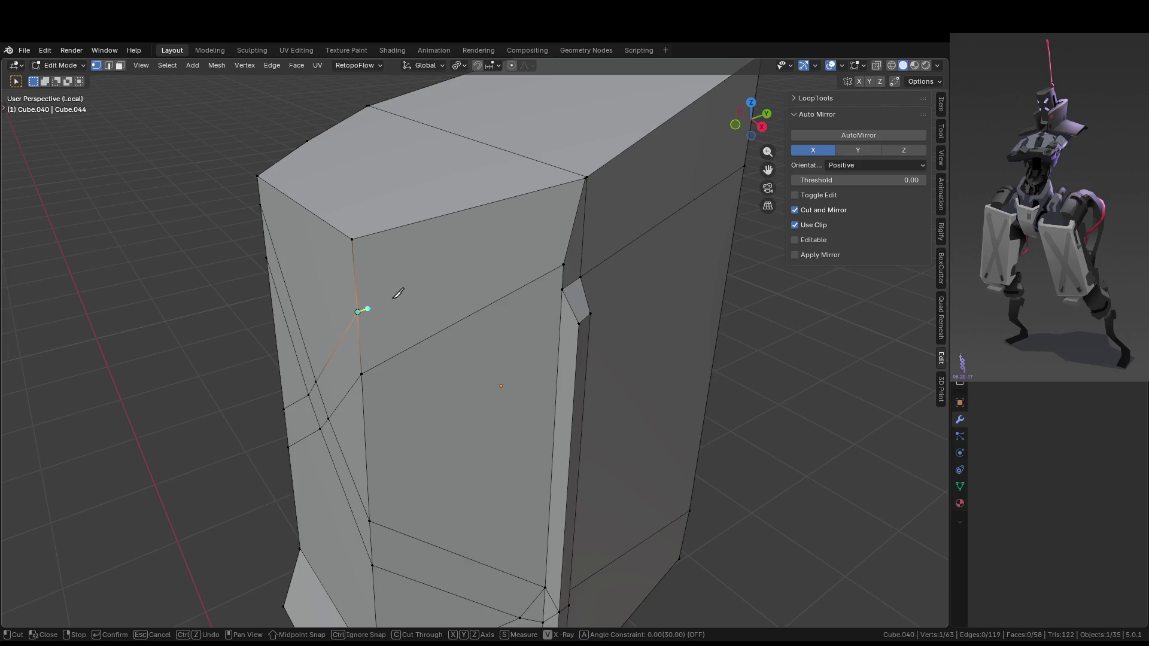
{"action": "left_click", "coordinate": [578, 208]}
{"action": "mouse_move", "coordinate": [586, 194]}
{"action": "middle_mouse_down"}
{"action": "mouse_move", "coordinate": [647, 267]}
{"action": "mouse_move", "coordinate": [609, 265]}
{"action": "middle_mouse_up"}
{"action": "key", "text": "Return"}
{"action": "mouse_move", "coordinate": [676, 285]}
{"action": "middle_mouse_down"}
{"action": "mouse_move", "coordinate": [652, 275]}
{"action": "mouse_move", "coordinate": [714, 257]}
{"action": "mouse_move", "coordinate": [720, 282]}
{"action": "mouse_move", "coordinate": [695, 316]}
{"action": "middle_mouse_up"}
{"action": "key", "text": "alt+a"}
{"action": "key", "text": "ctrl+z"}
{"action": "key", "text": "ctrl+z"}
{"action": "key", "text": "ctrl+shift+z"}
{"action": "key", "text": "ctrl+x"}
{"action": "middle_click_drag", "start_coordinate": [648, 197], "coordinate": [587, 243]}
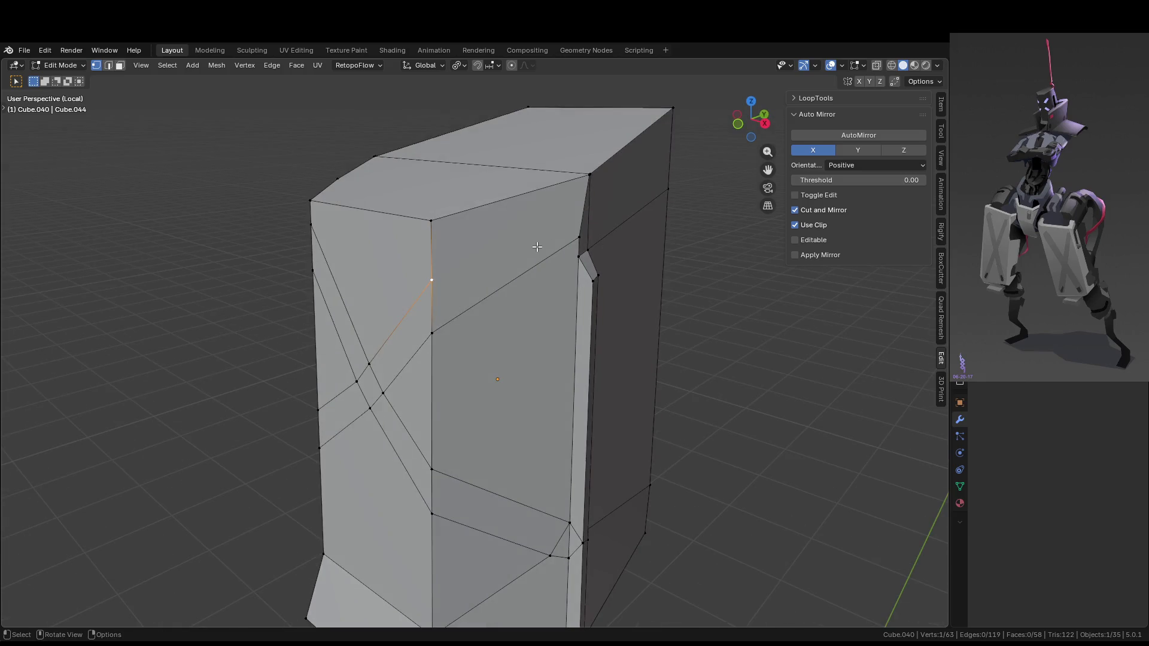
Knife a cut across to the face's far corner vertex and return to Object Mode
{"action": "key", "text": "k"}
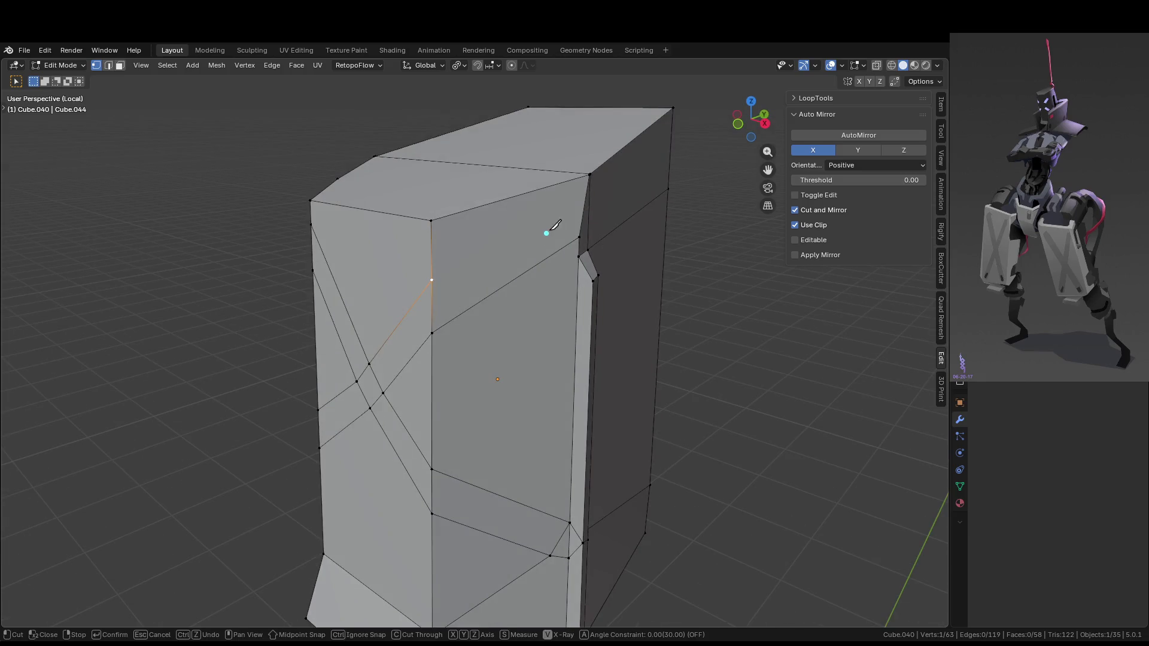
{"action": "left_click", "coordinate": [431, 279]}
{"action": "key", "text": "Return"}
{"action": "mouse_move", "coordinate": [432, 280]}
{"action": "middle_mouse_down"}
{"action": "mouse_move", "coordinate": [737, 271]}
{"action": "mouse_move", "coordinate": [685, 285]}
{"action": "mouse_move", "coordinate": [708, 256]}
{"action": "mouse_move", "coordinate": [721, 297]}
{"action": "mouse_move", "coordinate": [684, 279]}
{"action": "mouse_move", "coordinate": [608, 272]}
{"action": "mouse_move", "coordinate": [590, 363]}
{"action": "mouse_move", "coordinate": [529, 315]}
{"action": "mouse_move", "coordinate": [453, 312]}
{"action": "mouse_move", "coordinate": [629, 278]}
{"action": "mouse_move", "coordinate": [643, 260]}
{"action": "middle_mouse_up"}
{"action": "key", "text": "Tab"}
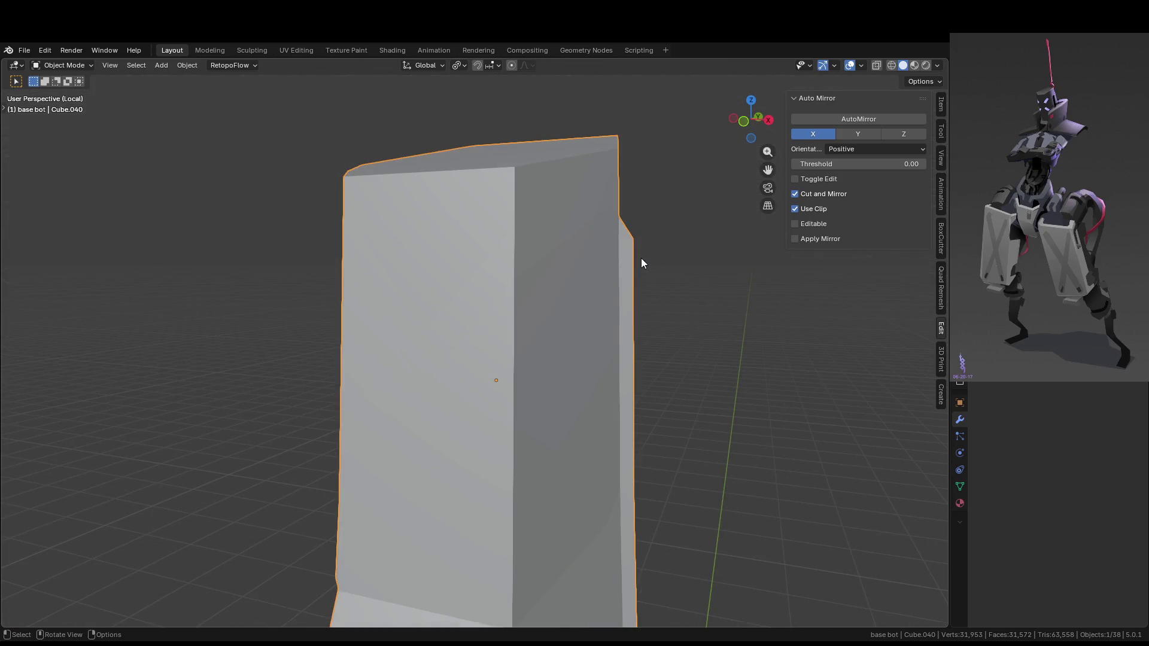
Undo the last few leg panel edits, return to Edit Mode, and save the project as bot.blend
{"action": "key", "text": "ctrl+z"}
{"action": "key", "text": "ctrl+z"}
{"action": "key", "text": "ctrl+z"}
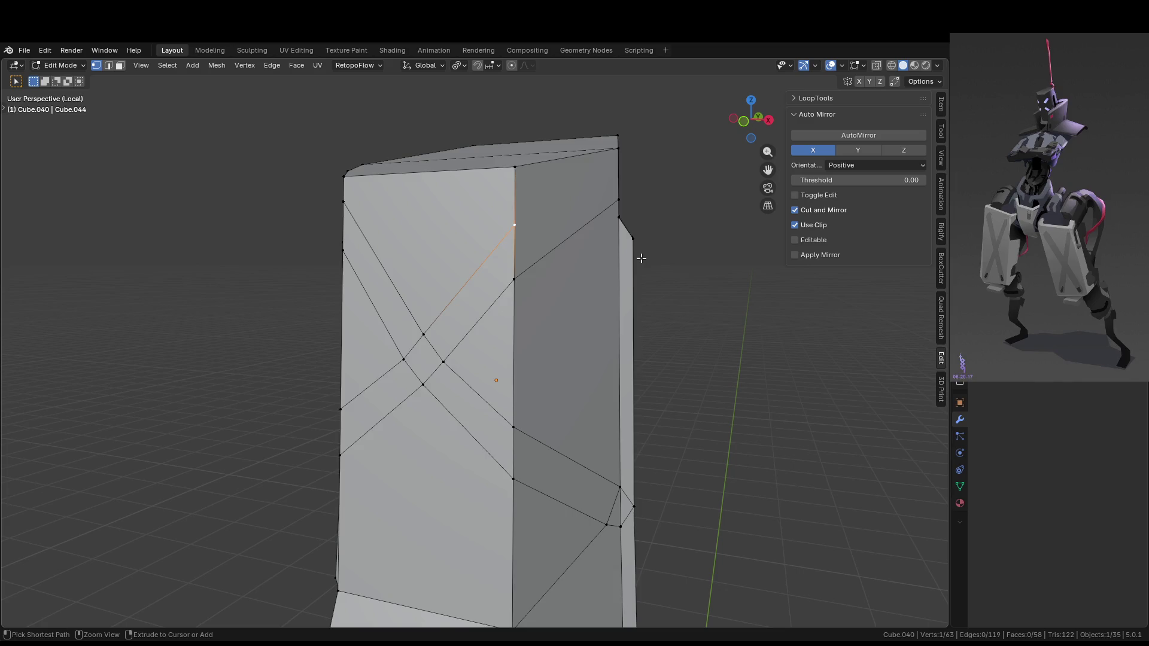
{"action": "key", "text": "Tab"}
{"action": "mouse_move", "coordinate": [639, 256]}
{"action": "middle_mouse_down"}
{"action": "mouse_move", "coordinate": [639, 306]}
{"action": "mouse_move", "coordinate": [616, 307]}
{"action": "mouse_move", "coordinate": [684, 299]}
{"action": "mouse_move", "coordinate": [665, 264]}
{"action": "mouse_move", "coordinate": [595, 294]}
{"action": "mouse_move", "coordinate": [684, 289]}
{"action": "mouse_move", "coordinate": [675, 277]}
{"action": "mouse_move", "coordinate": [620, 323]}
{"action": "middle_mouse_up"}
{"action": "scroll", "coordinate": [675, 267], "scroll_direction": "down", "scroll_amount": 5}
{"action": "key", "text": "ctrl+s"}
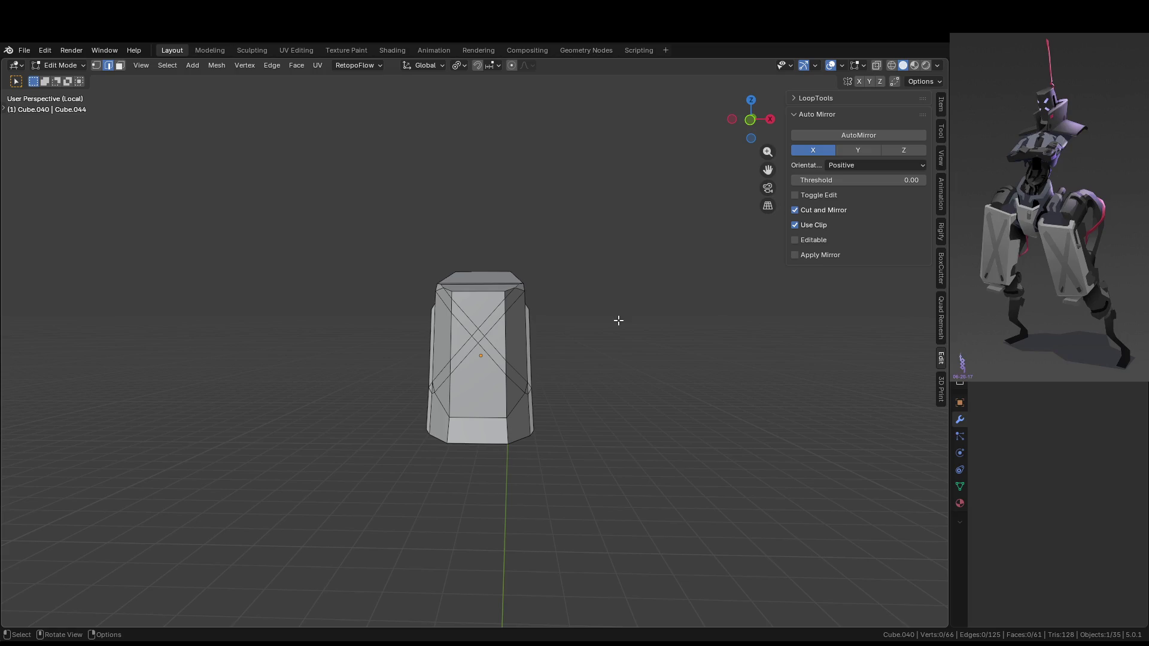
{"action": "middle_click_drag", "start_coordinate": [618, 320], "coordinate": [563, 353]}
Switch back to box selection and select the three faces of the top cap
{"action": "left_click", "coordinate": [475, 276], "text": "alt"}
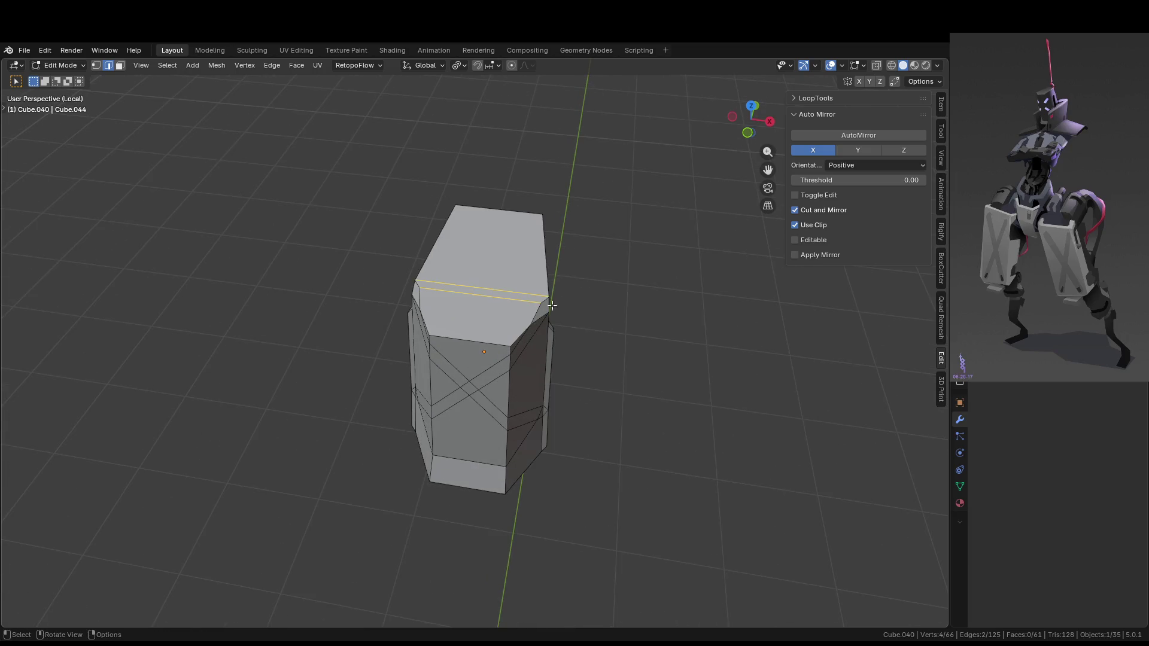
{"action": "key", "text": "w"}
{"action": "right_click", "coordinate": [472, 246]}
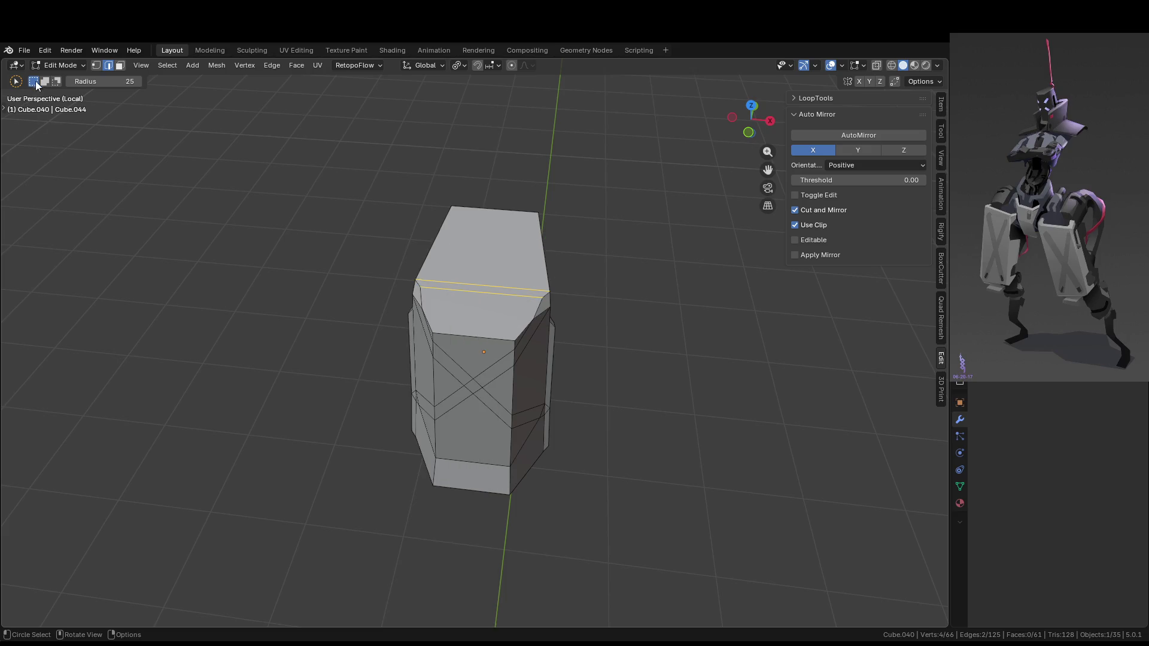
{"action": "left_click", "coordinate": [3, 112]}
{"action": "mouse_move", "coordinate": [18, 104]}
{"action": "left_mouse_down"}
{"action": "mouse_move", "coordinate": [59, 116]}
{"action": "mouse_move", "coordinate": [60, 128]}
{"action": "left_mouse_up"}
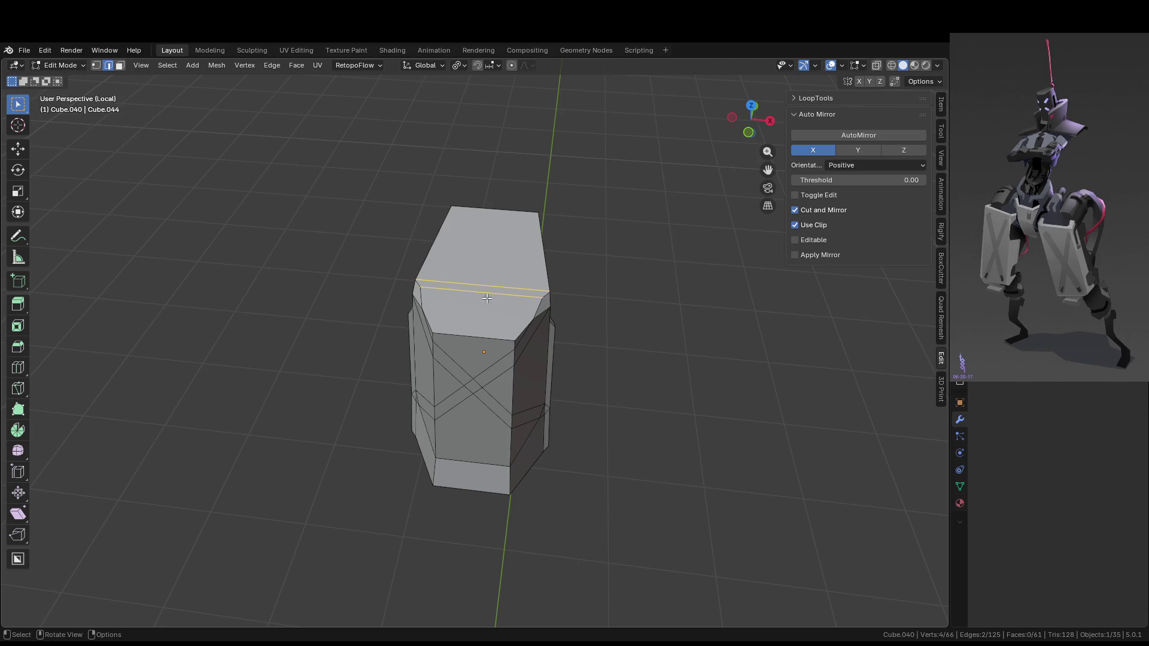
{"action": "key", "text": "ctrl+3"}
{"action": "mouse_move", "coordinate": [562, 298]}
{"action": "middle_mouse_down"}
{"action": "mouse_move", "coordinate": [602, 308]}
{"action": "mouse_move", "coordinate": [589, 255]}
{"action": "middle_mouse_up"}
Extrude the top cap straight up along Z by about 0.093 m
{"action": "mouse_move", "coordinate": [420, 263]}
{"action": "middle_mouse_down"}
{"action": "mouse_move", "coordinate": [675, 260]}
{"action": "mouse_move", "coordinate": [567, 289]}
{"action": "mouse_move", "coordinate": [428, 257]}
{"action": "middle_mouse_up"}
{"action": "key", "text": "e"}
{"action": "left_click", "coordinate": [584, 228]}
{"action": "key", "text": "ctrl+z"}
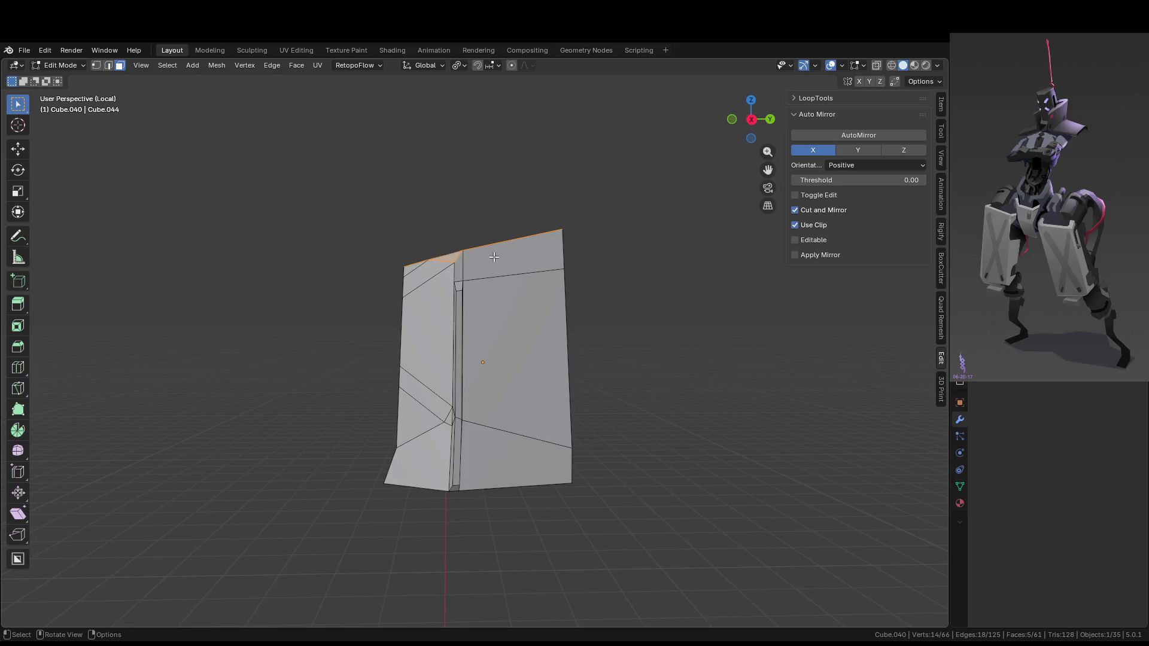
{"action": "key", "text": "g"}
{"action": "key", "text": "z"}
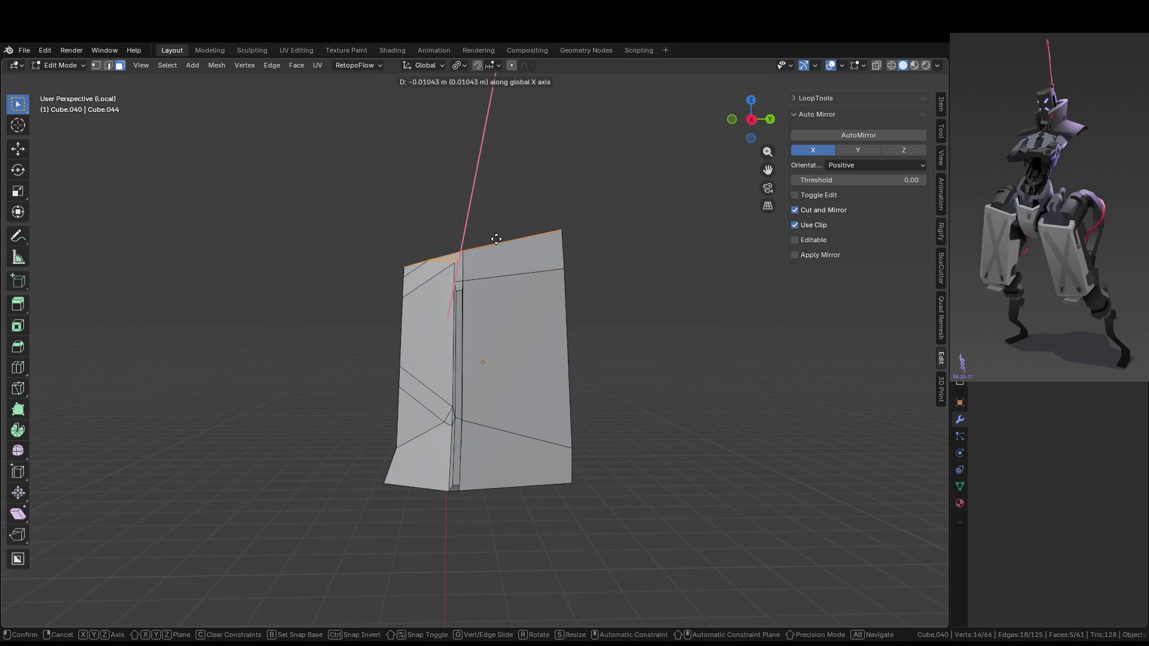
{"action": "key", "text": "Escape"}
{"action": "key", "text": "e"}
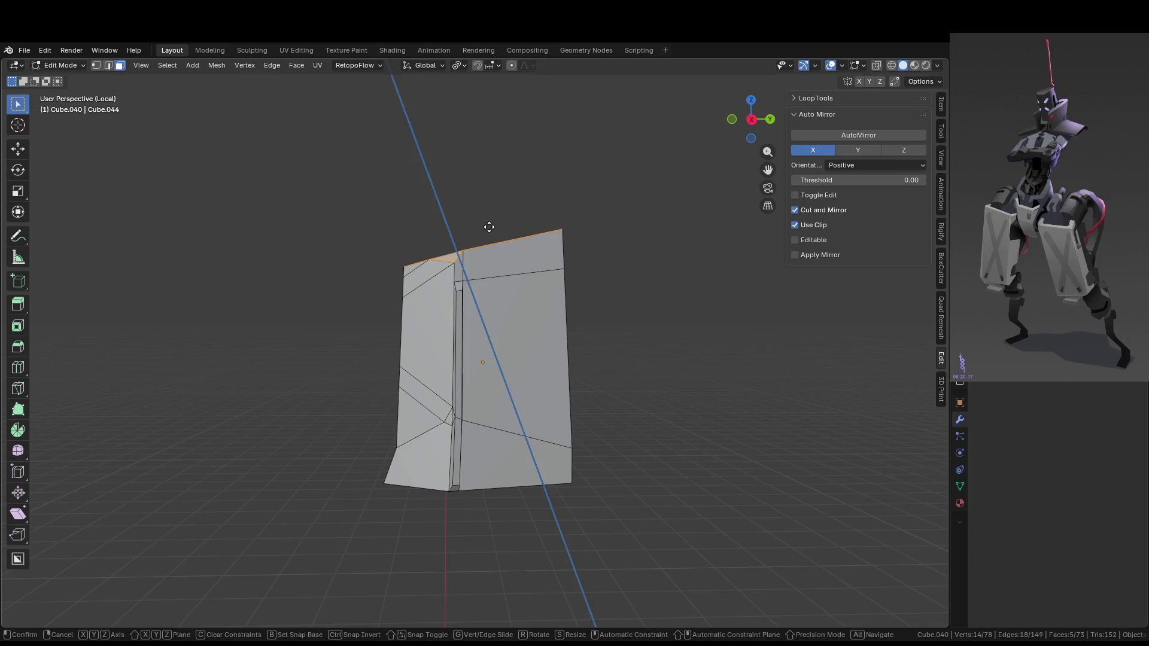
{"action": "key", "text": "z"}
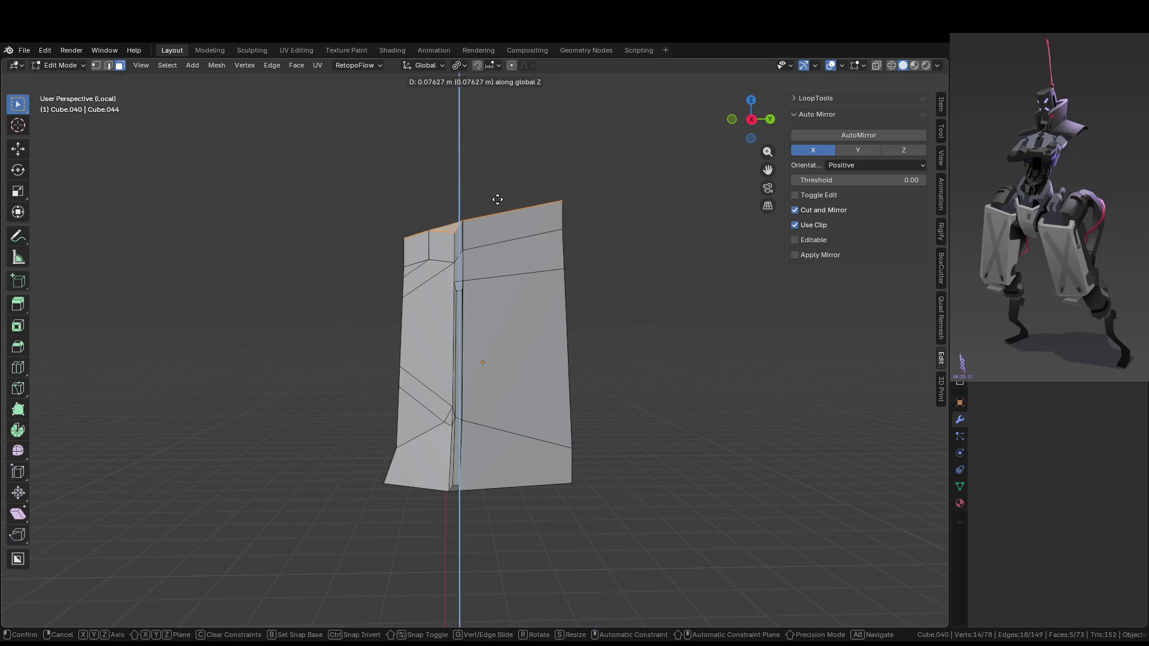
{"action": "left_click", "coordinate": [500, 194]}
{"action": "mouse_move", "coordinate": [499, 194]}
{"action": "middle_mouse_down"}
{"action": "mouse_move", "coordinate": [605, 239]}
{"action": "mouse_move", "coordinate": [673, 234]}
{"action": "mouse_move", "coordinate": [613, 280]}
{"action": "mouse_move", "coordinate": [495, 315]}
{"action": "middle_mouse_up"}
{"action": "key", "text": "Tab"}
{"action": "key", "text": "Tab"}
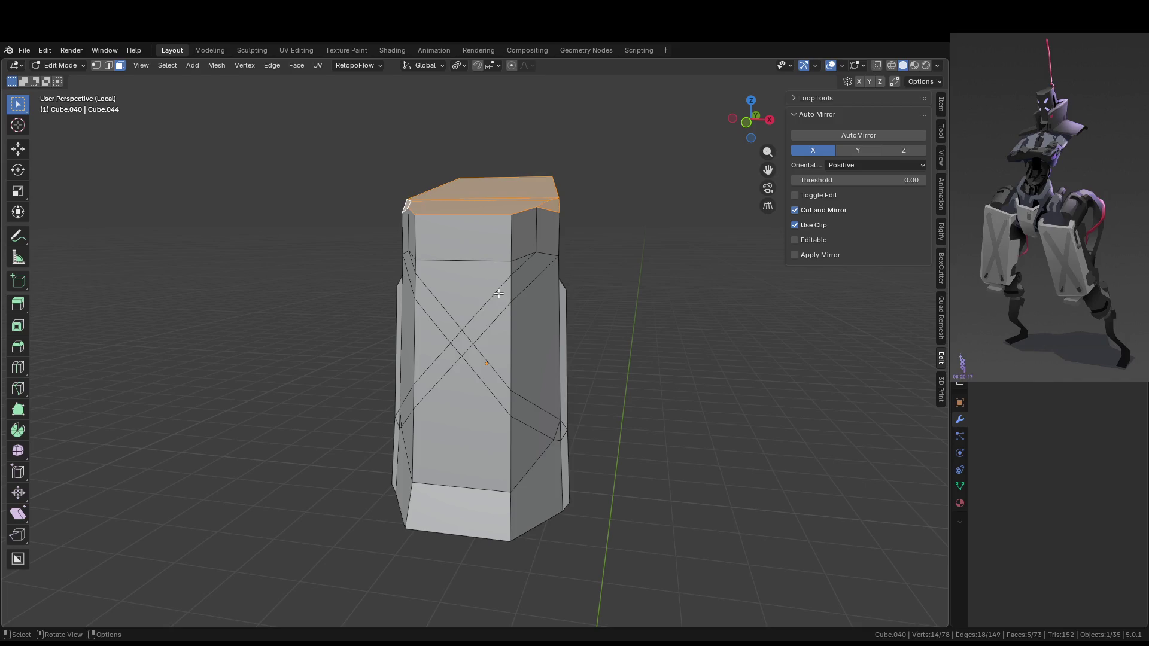
Select three diagonal strip faces and add four loop cuts across the upper and lower strips
{"action": "left_click", "coordinate": [499, 294]}
{"action": "left_click", "coordinate": [534, 277], "text": "shift"}
{"action": "left_click", "coordinate": [504, 392], "text": "shift"}
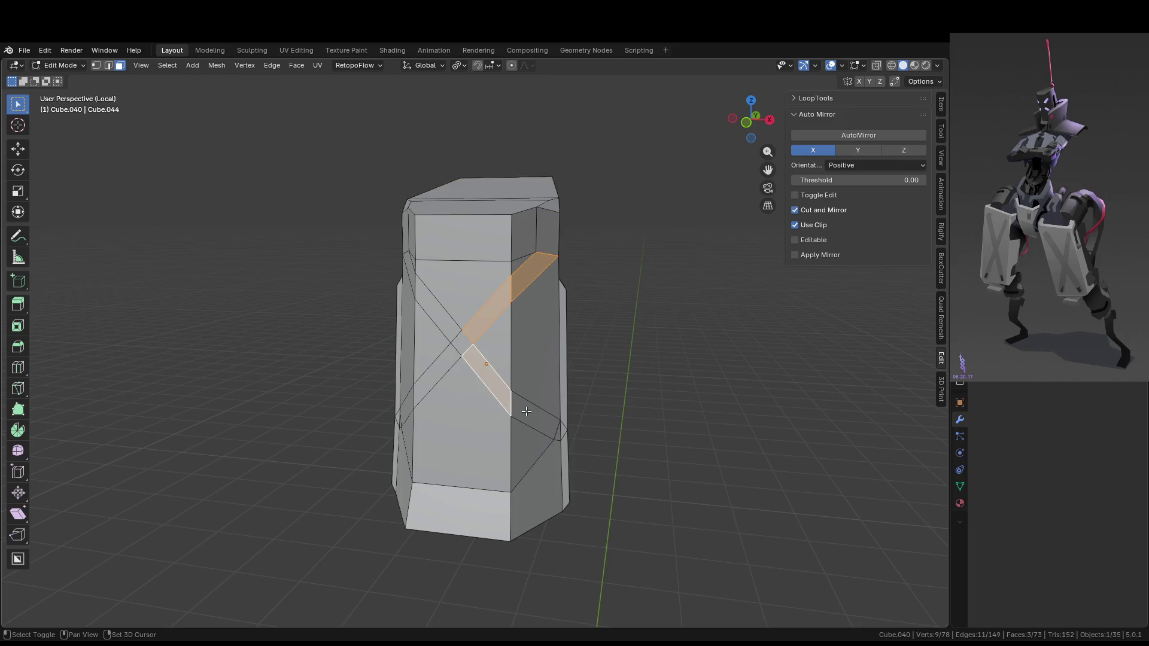
{"action": "key", "text": "ctrl+r"}
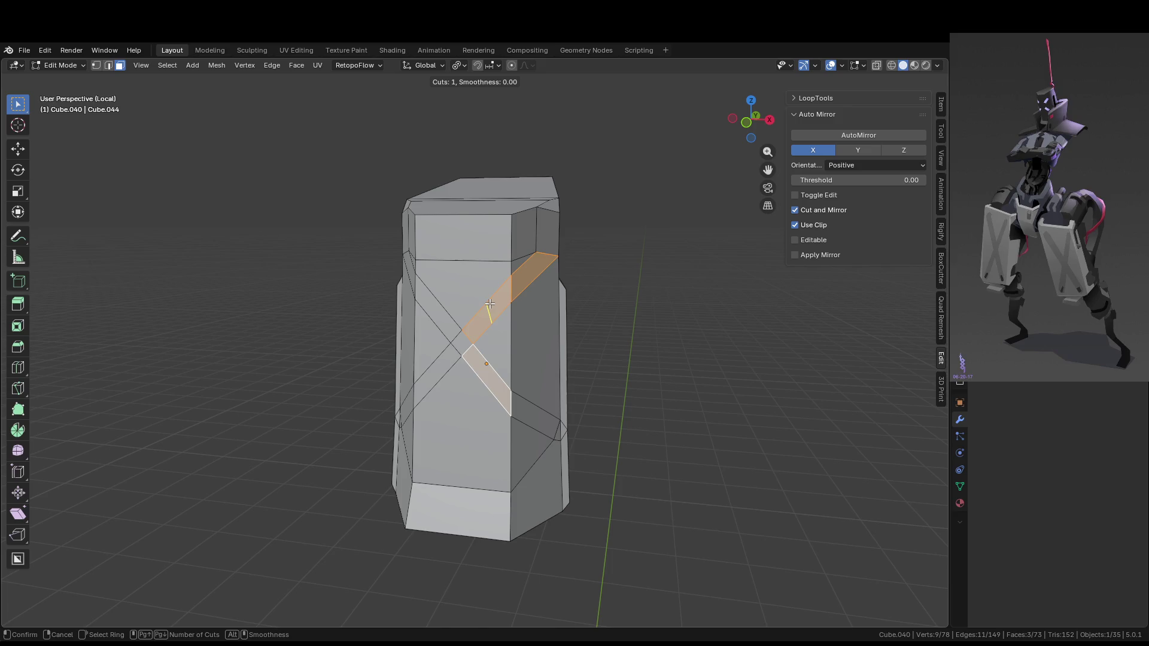
{"action": "left_click", "coordinate": [489, 302]}
{"action": "left_click", "coordinate": [489, 302]}
{"action": "key", "text": "ctrl+r"}
{"action": "left_click", "coordinate": [491, 363]}
{"action": "left_click", "coordinate": [491, 364]}
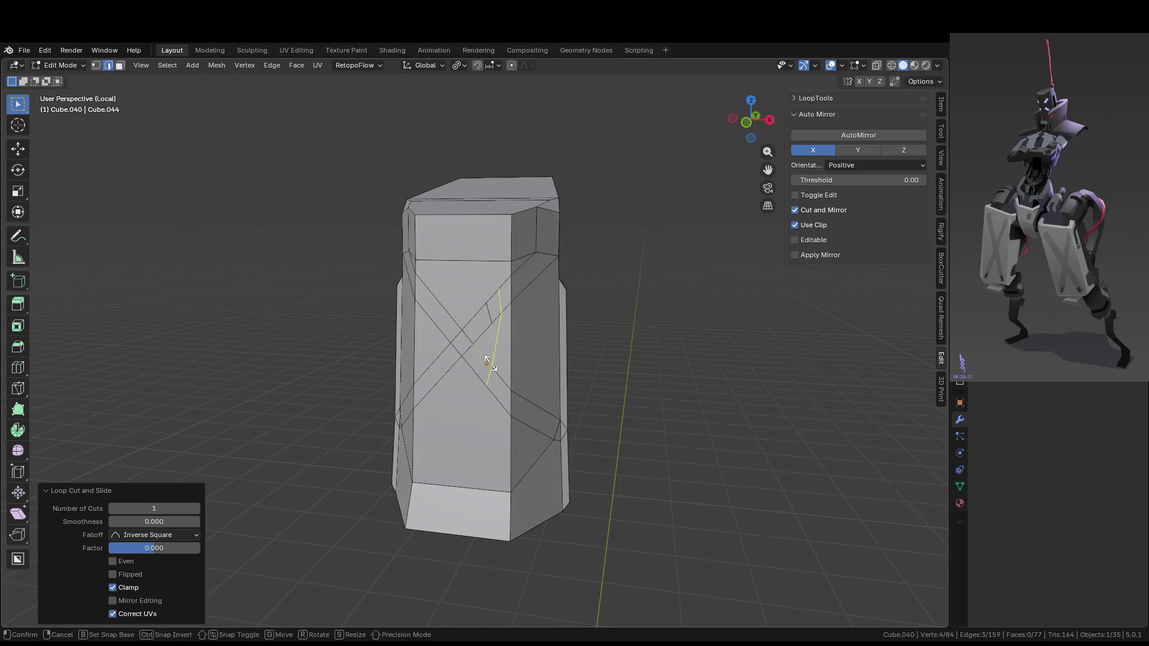
{"action": "key", "text": "ctrl+r"}
{"action": "left_click", "coordinate": [528, 270]}
{"action": "left_click", "coordinate": [527, 270]}
{"action": "key", "text": "ctrl+r"}
{"action": "left_click", "coordinate": [534, 412]}
{"action": "left_click", "coordinate": [535, 412]}
Select four strip faces and sink them inward with Extrude Along Normals
{"action": "key", "text": "3"}
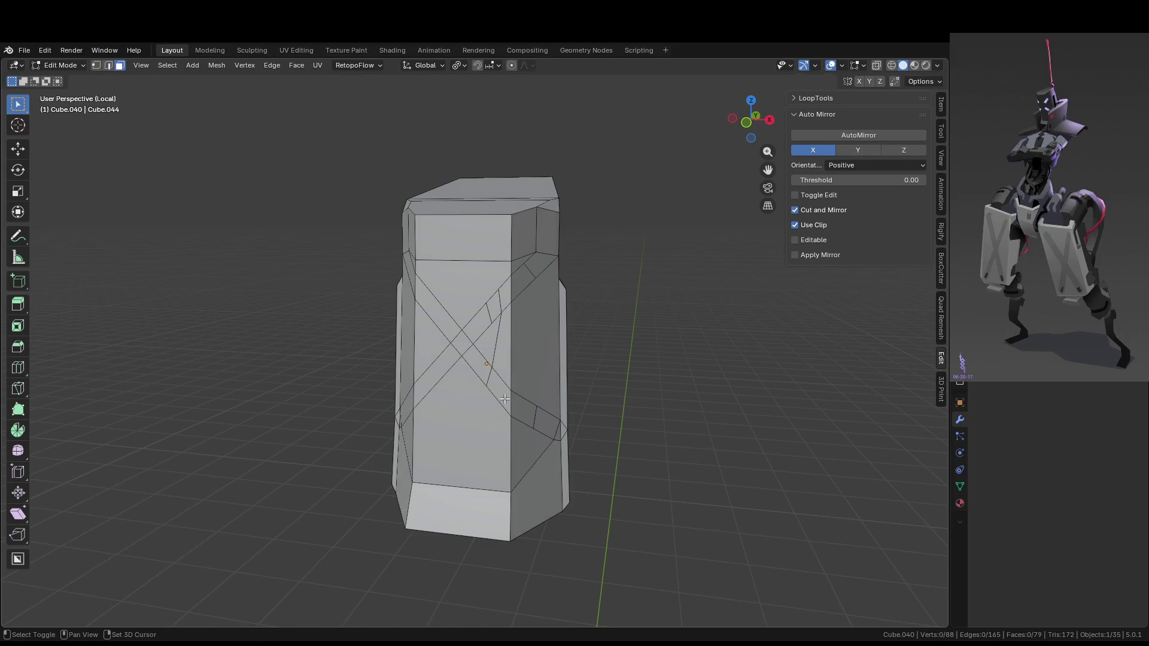
{"action": "left_click", "coordinate": [498, 391]}
{"action": "left_click", "coordinate": [522, 402], "text": "shift"}
{"action": "left_click", "coordinate": [508, 293], "text": "shift"}
{"action": "left_click", "coordinate": [497, 312], "text": "shift"}
{"action": "middle_click_drag", "start_coordinate": [528, 285], "coordinate": [537, 355]}
{"action": "key", "text": "alt+e"}
{"action": "left_click", "coordinate": [537, 354]}
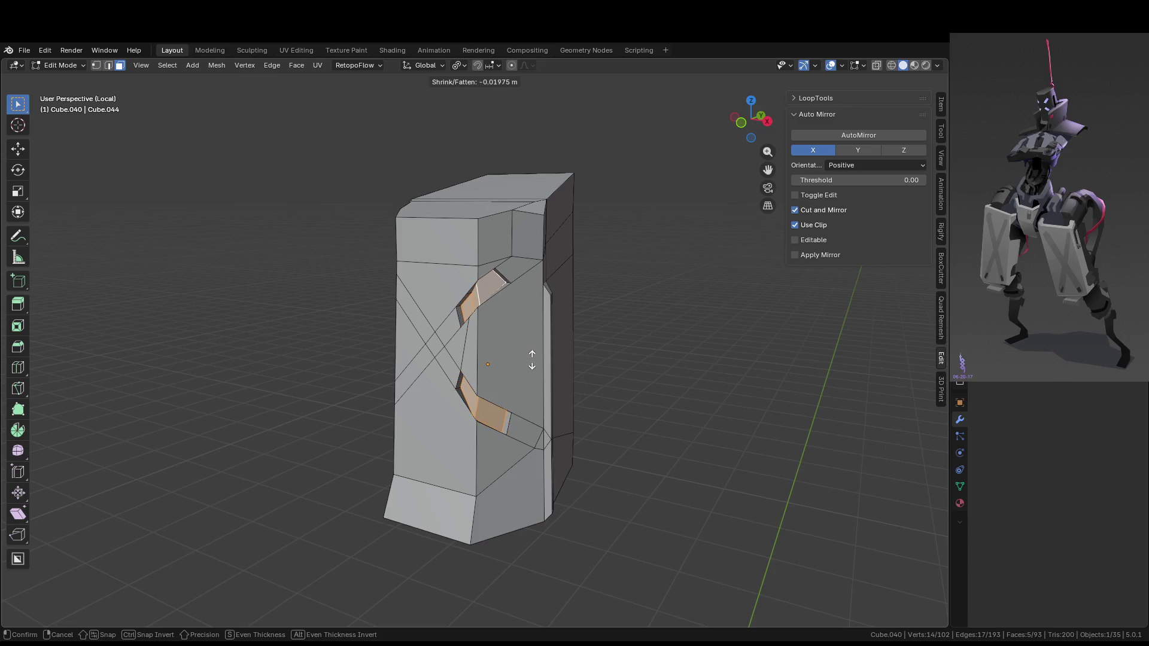
{"action": "left_click", "coordinate": [532, 359]}
Inspect the recesses in Object Mode, set the pivot to Median Point, and retry the normal extrusion
{"action": "key", "text": "Tab"}
{"action": "left_click", "coordinate": [695, 376]}
{"action": "mouse_move", "coordinate": [695, 376]}
{"action": "middle_mouse_down"}
{"action": "mouse_move", "coordinate": [591, 382]}
{"action": "mouse_move", "coordinate": [559, 358]}
{"action": "mouse_move", "coordinate": [623, 364]}
{"action": "mouse_move", "coordinate": [613, 389]}
{"action": "mouse_move", "coordinate": [540, 375]}
{"action": "mouse_move", "coordinate": [583, 368]}
{"action": "middle_mouse_up"}
{"action": "scroll", "coordinate": [586, 365], "scroll_direction": "up", "scroll_amount": 4}
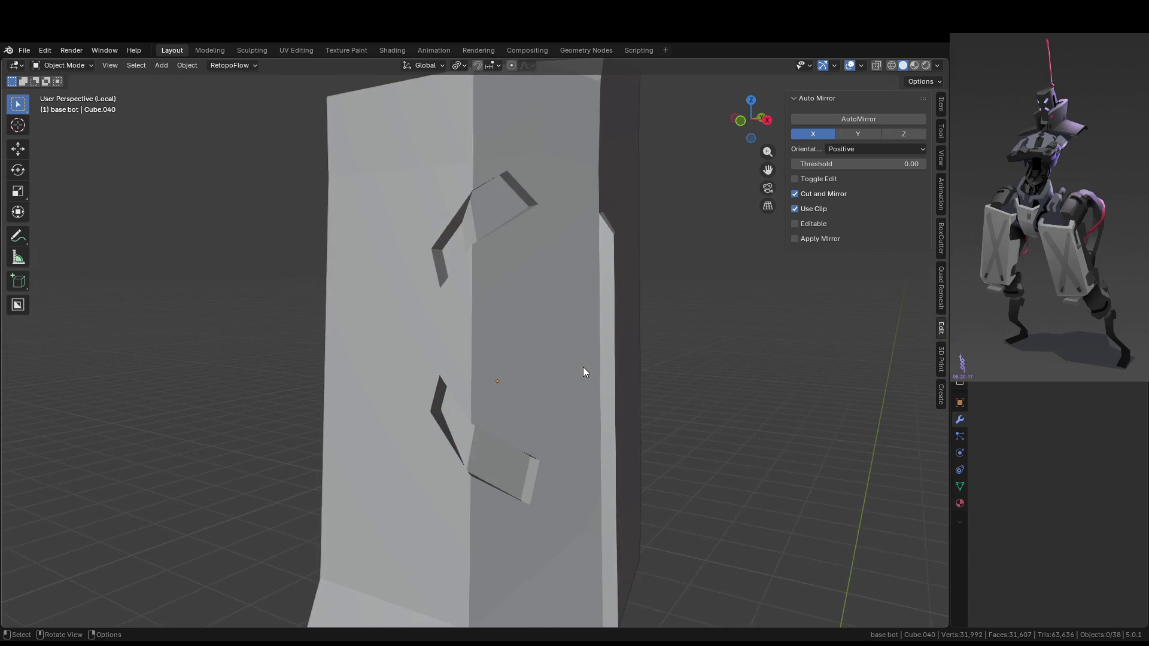
{"action": "left_click", "coordinate": [585, 365]}
{"action": "key", "text": "Tab"}
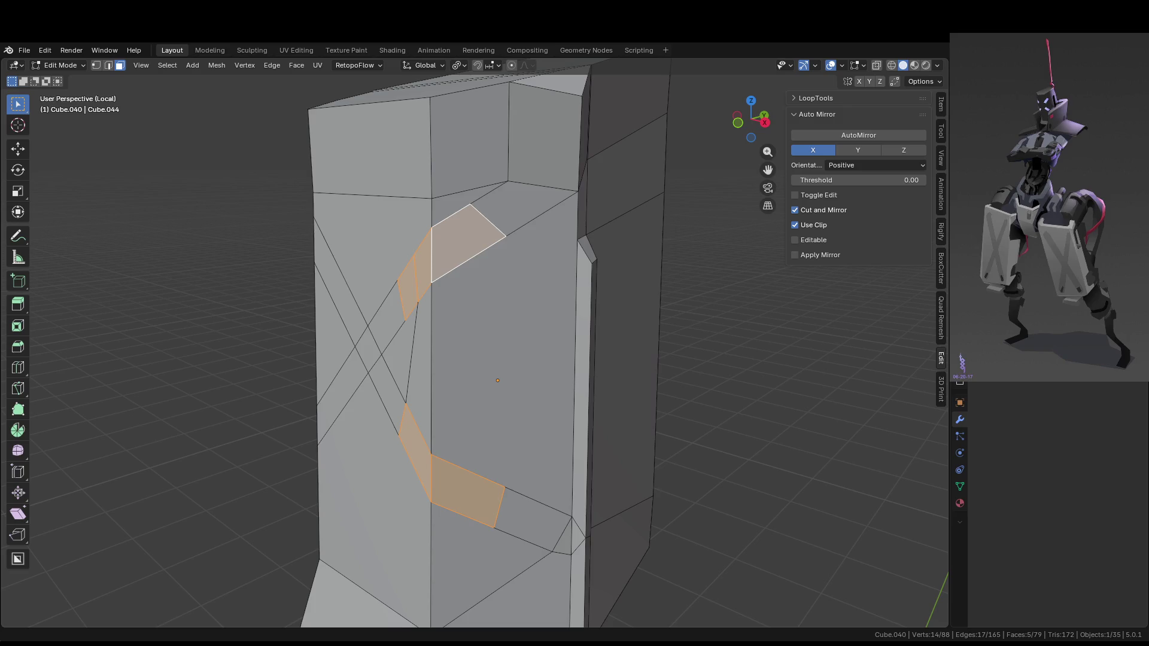
{"action": "key", "text": "period"}
{"action": "left_click", "coordinate": [552, 299]}
{"action": "key", "text": "alt+e"}
{"action": "left_click", "coordinate": [540, 313]}
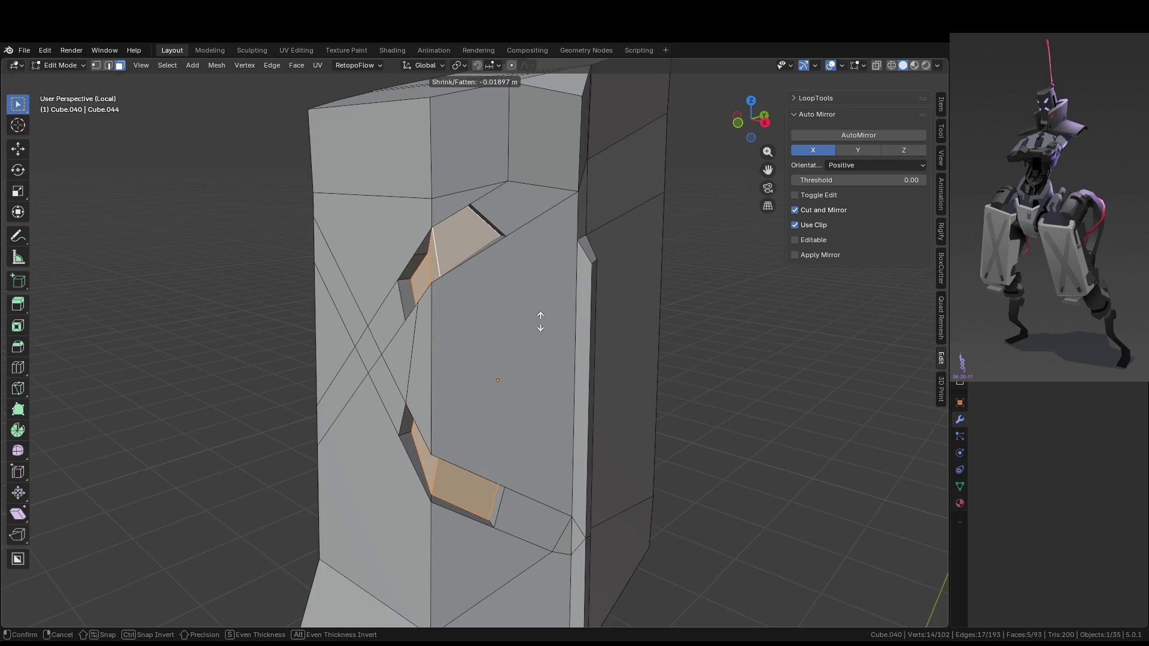
{"action": "right_click", "coordinate": [541, 322]}
{"action": "mouse_move", "coordinate": [559, 323]}
{"action": "middle_mouse_down"}
{"action": "mouse_move", "coordinate": [679, 349]}
{"action": "mouse_move", "coordinate": [538, 334]}
{"action": "mouse_move", "coordinate": [610, 333]}
{"action": "mouse_move", "coordinate": [582, 334]}
{"action": "middle_mouse_up"}
{"action": "scroll", "coordinate": [647, 343], "scroll_direction": "down", "scroll_amount": 3}
{"action": "middle_click_drag", "start_coordinate": [561, 335], "coordinate": [601, 339]}
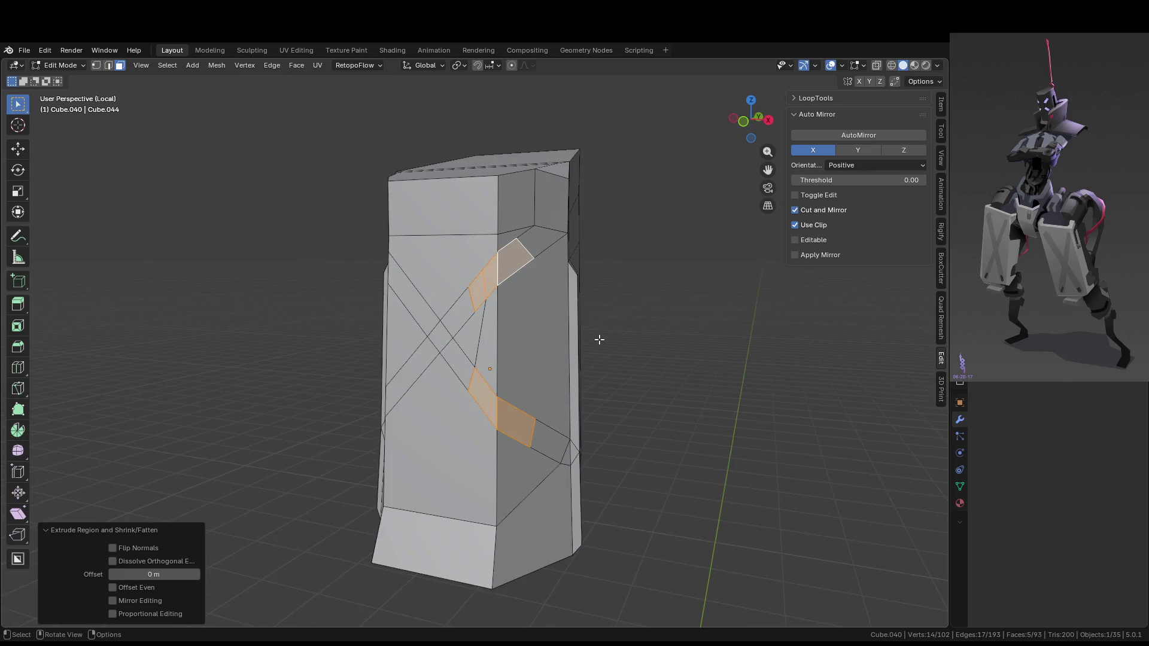
Undo the recesses and loop cuts, dissolve the leftover edges, and return to Object Mode
{"action": "key", "text": "ctrl+z"}
{"action": "key", "text": "ctrl+z"}
{"action": "key", "text": "ctrl+z"}
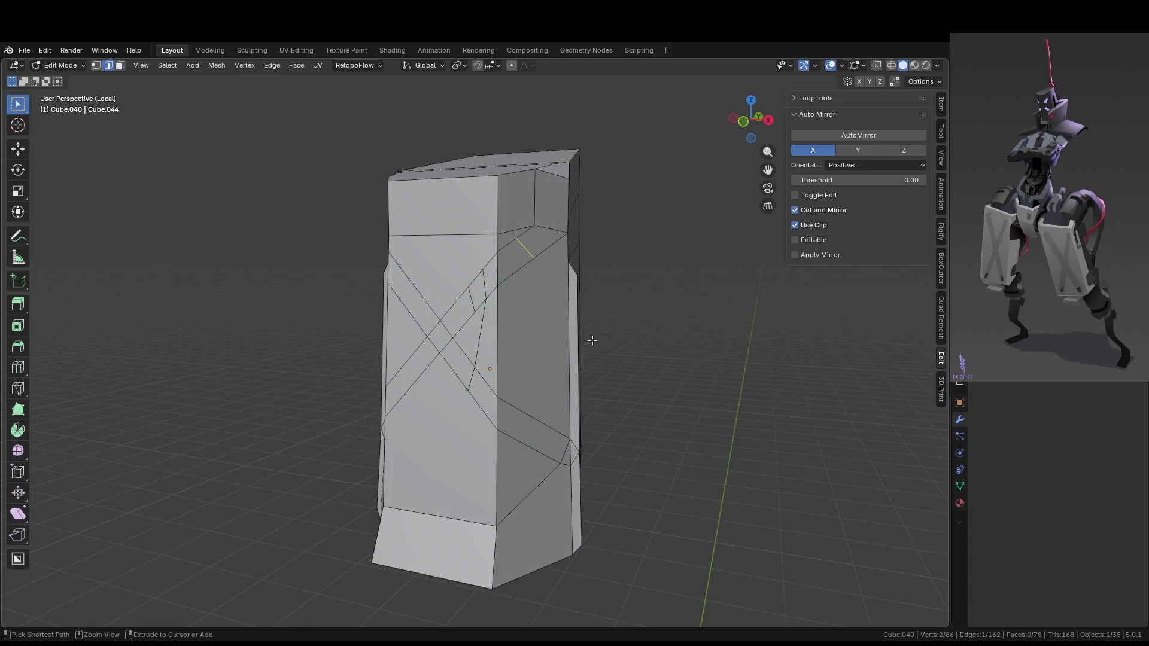
{"action": "key", "text": "ctrl+z"}
{"action": "scroll", "coordinate": [553, 322], "scroll_direction": "up", "scroll_amount": 3}
{"action": "scroll", "coordinate": [554, 321], "scroll_direction": "down", "scroll_amount": 3}
{"action": "key", "text": "x"}
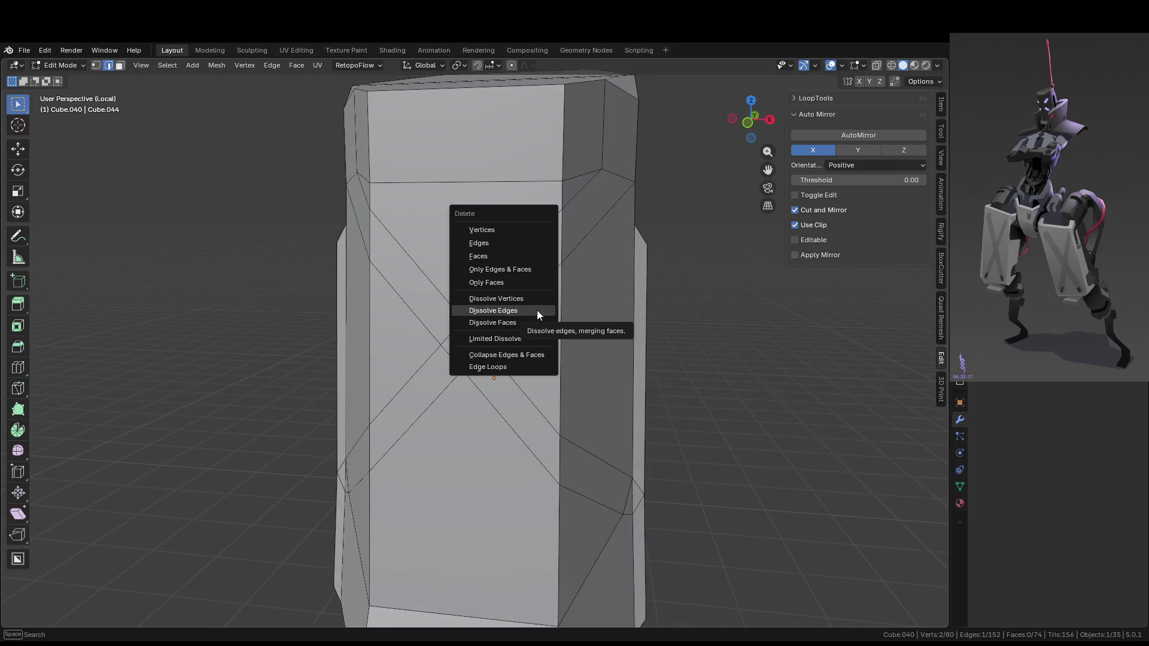
{"action": "key", "text": "x"}
{"action": "left_click", "coordinate": [585, 310]}
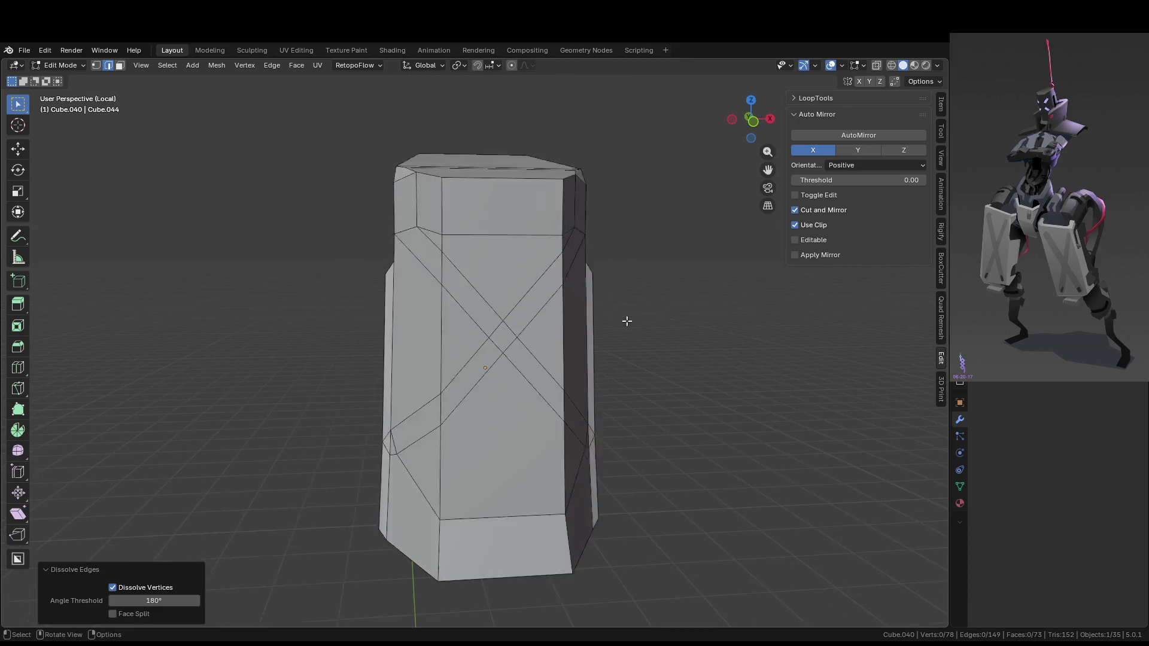
{"action": "mouse_move", "coordinate": [627, 322]}
{"action": "middle_mouse_down"}
{"action": "mouse_move", "coordinate": [453, 308]}
{"action": "mouse_move", "coordinate": [562, 317]}
{"action": "middle_mouse_up"}
{"action": "key", "text": "Tab"}
{"action": "scroll", "coordinate": [658, 305], "scroll_direction": "down", "scroll_amount": 3}
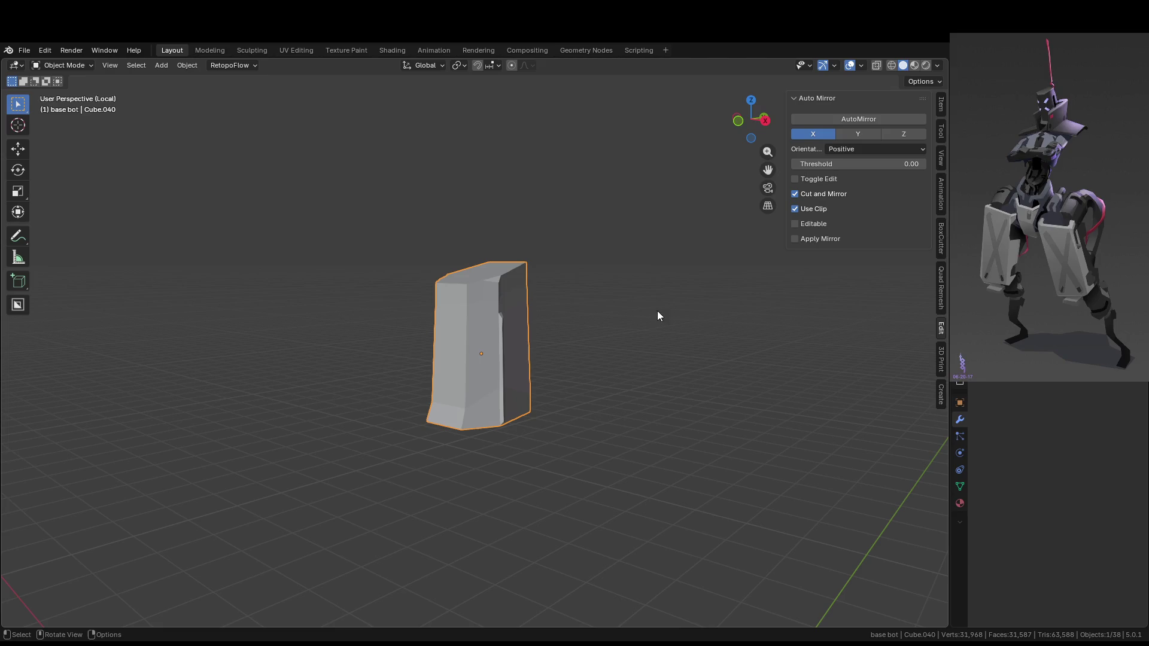
Scale the head block down along Z to about 0.903 in front orthographic view
{"action": "key", "text": "KP_Divide"}
{"action": "mouse_move", "coordinate": [642, 334]}
{"action": "middle_mouse_down"}
{"action": "mouse_move", "coordinate": [680, 290]}
{"action": "mouse_move", "coordinate": [638, 312]}
{"action": "mouse_move", "coordinate": [543, 323]}
{"action": "mouse_move", "coordinate": [590, 321]}
{"action": "middle_mouse_up"}
{"action": "key", "text": "Tab"}
{"action": "key", "text": "Tab"}
{"action": "key", "text": "s"}
{"action": "key", "text": "z"}
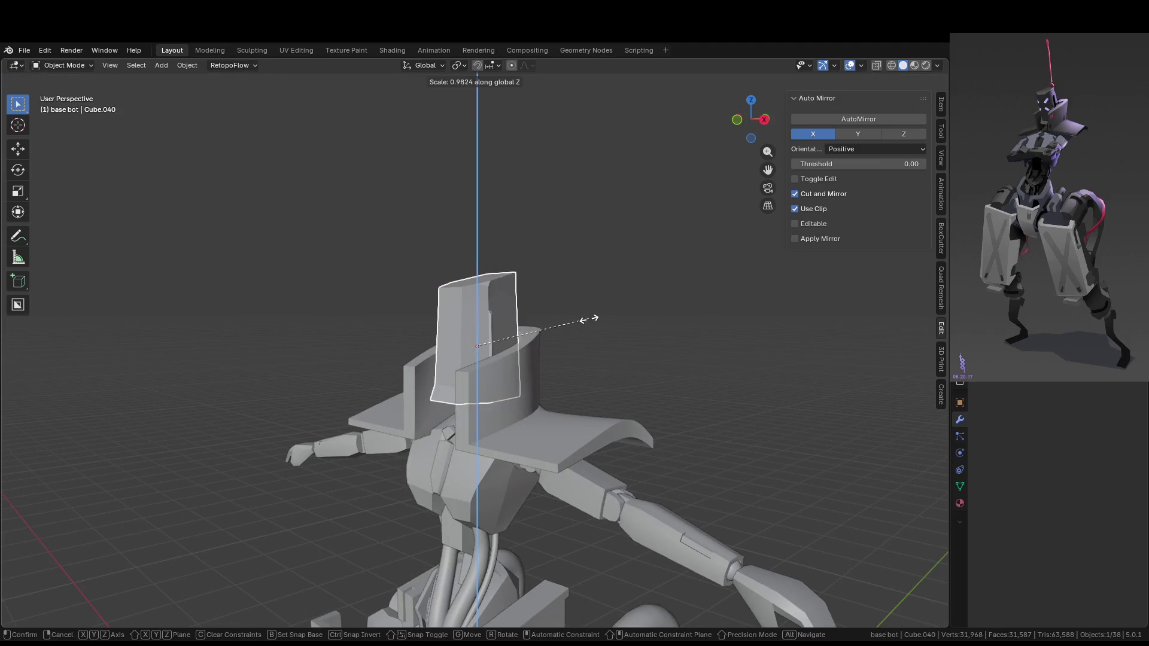
{"action": "left_click", "coordinate": [572, 315]}
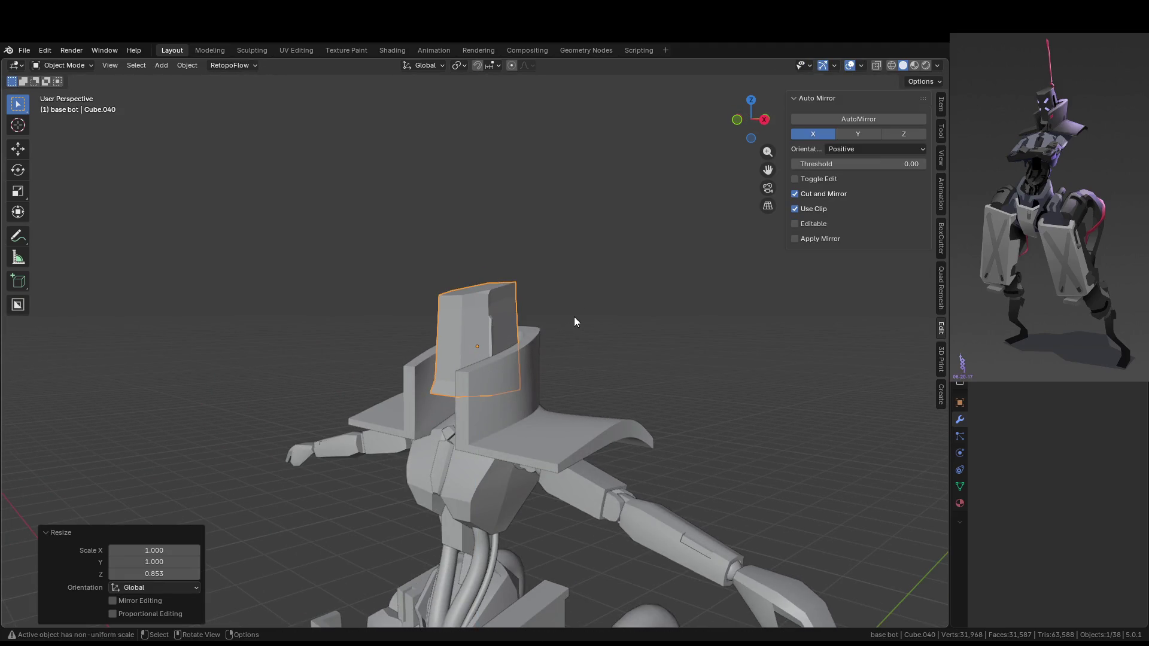
{"action": "key", "text": "KP_3"}
{"action": "key", "text": "KP_1"}
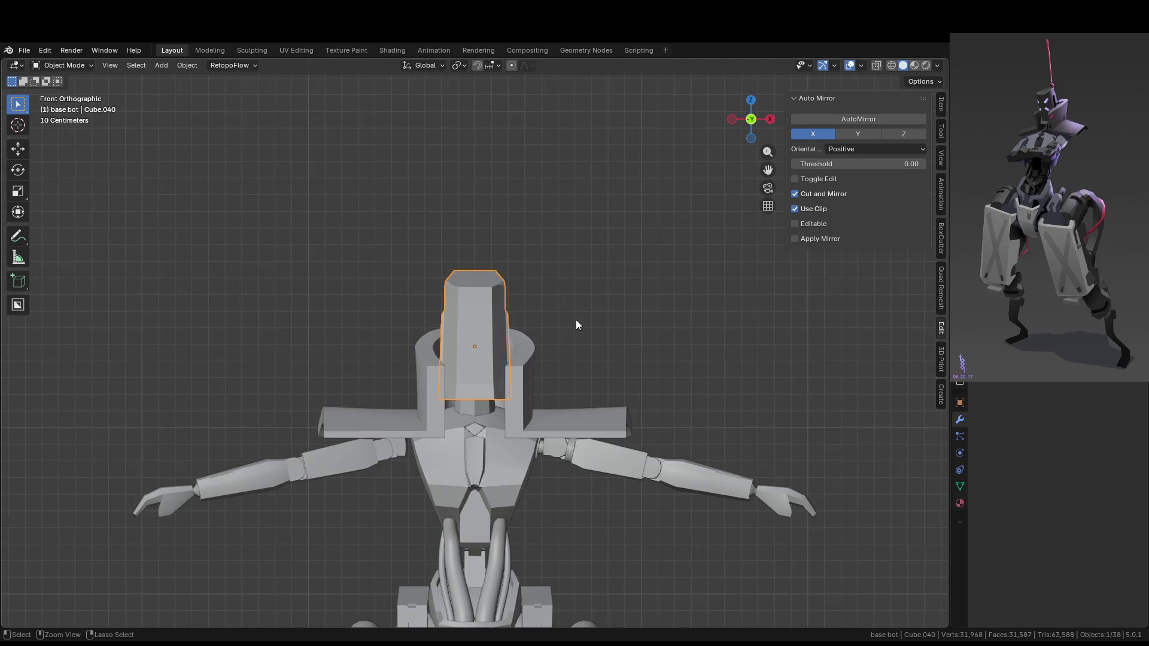
{"action": "key", "text": "s"}
{"action": "key", "text": "z"}
{"action": "left_click", "coordinate": [565, 321]}
Lower the head block slightly along Z, apply Shade Auto Smooth, and enter Edit Mode
{"action": "mouse_move", "coordinate": [565, 321]}
{"action": "middle_mouse_down"}
{"action": "mouse_move", "coordinate": [407, 312]}
{"action": "mouse_move", "coordinate": [500, 321]}
{"action": "middle_mouse_up"}
{"action": "key", "text": "KP_1"}
{"action": "key", "text": "g"}
{"action": "key", "text": "z"}
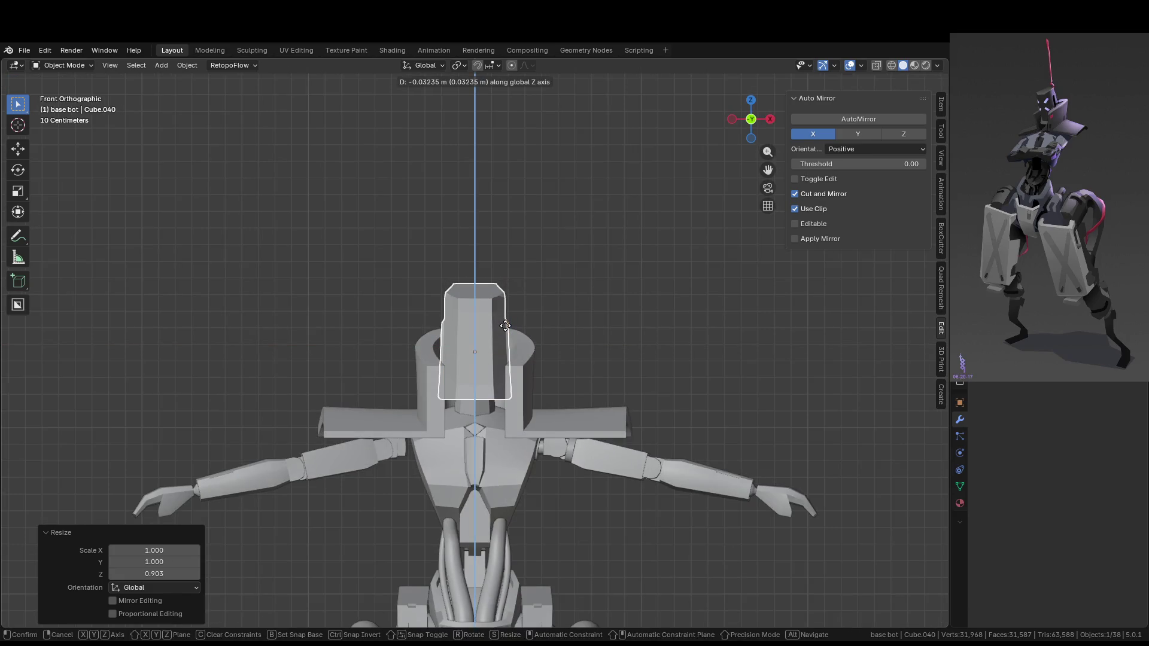
{"action": "left_click", "coordinate": [507, 323]}
{"action": "mouse_move", "coordinate": [508, 324]}
{"action": "middle_mouse_down"}
{"action": "mouse_move", "coordinate": [572, 415]}
{"action": "mouse_move", "coordinate": [544, 430]}
{"action": "middle_mouse_up"}
{"action": "right_click", "coordinate": [515, 353]}
{"action": "left_click", "coordinate": [515, 353]}
{"action": "mouse_move", "coordinate": [515, 354]}
{"action": "middle_mouse_down"}
{"action": "mouse_move", "coordinate": [566, 318]}
{"action": "mouse_move", "coordinate": [530, 451]}
{"action": "mouse_move", "coordinate": [516, 416]}
{"action": "middle_mouse_up"}
{"action": "key", "text": "Tab"}
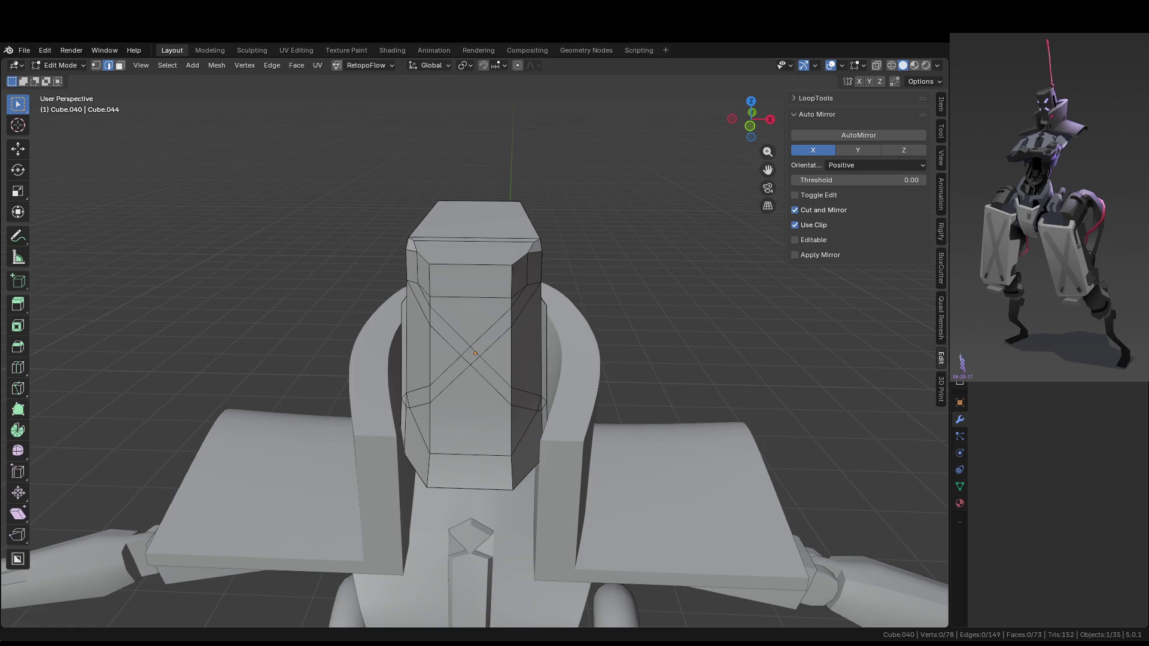
Add two edge loops across the diagonal bands on the head block's front, keeping the second centred
{"action": "mouse_move", "coordinate": [630, 368]}
{"action": "middle_mouse_down"}
{"action": "mouse_move", "coordinate": [488, 321]}
{"action": "mouse_move", "coordinate": [585, 294]}
{"action": "mouse_move", "coordinate": [538, 262]}
{"action": "mouse_move", "coordinate": [524, 291]}
{"action": "mouse_move", "coordinate": [450, 318]}
{"action": "mouse_move", "coordinate": [506, 299]}
{"action": "middle_mouse_up"}
{"action": "key", "text": "3"}
{"action": "scroll", "coordinate": [455, 317], "scroll_direction": "up", "scroll_amount": 4}
{"action": "key", "text": "k"}
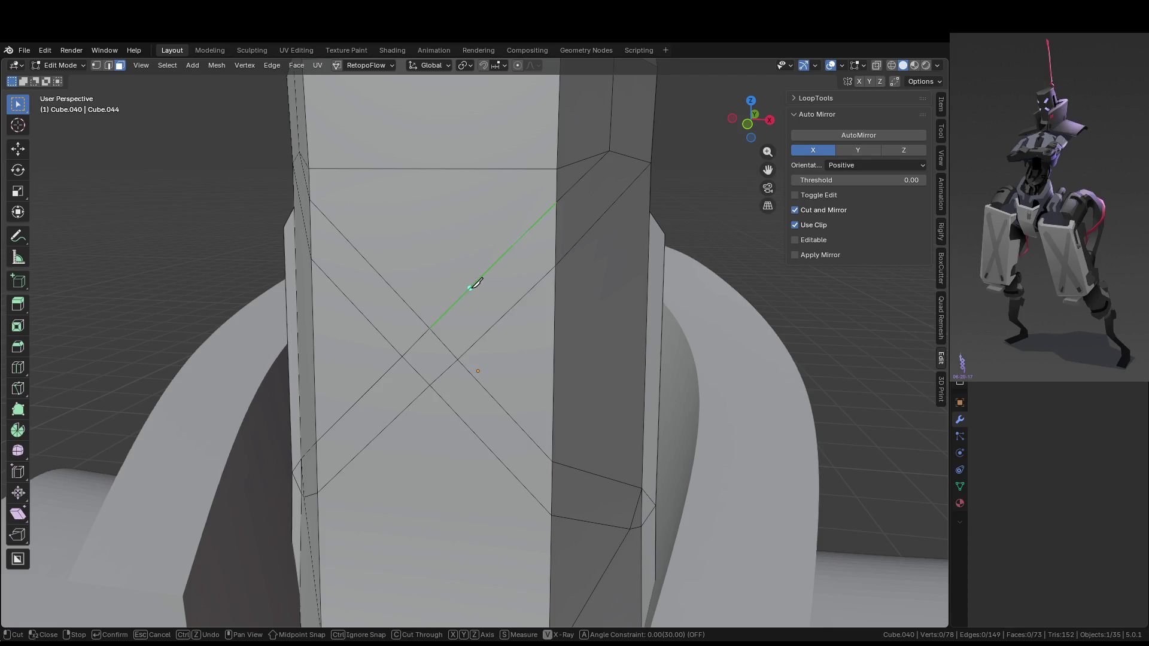
{"action": "key", "text": "Escape"}
{"action": "middle_click_drag", "start_coordinate": [608, 352], "coordinate": [569, 251]}
{"action": "key", "text": "ctrl+r"}
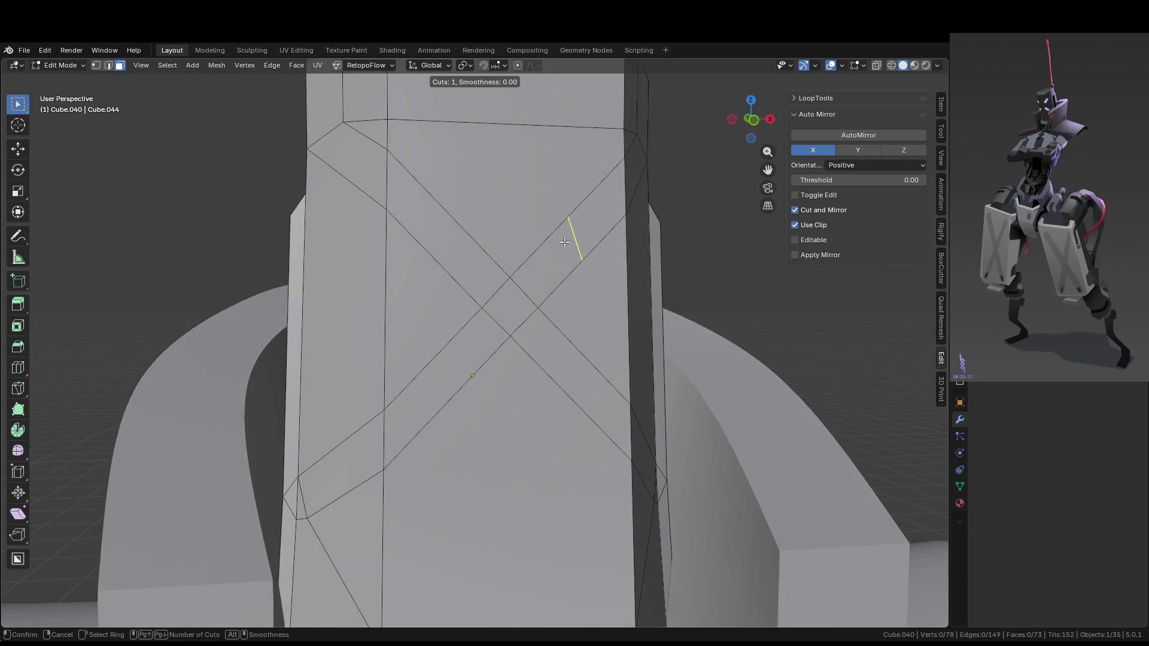
{"action": "left_click", "coordinate": [564, 241]}
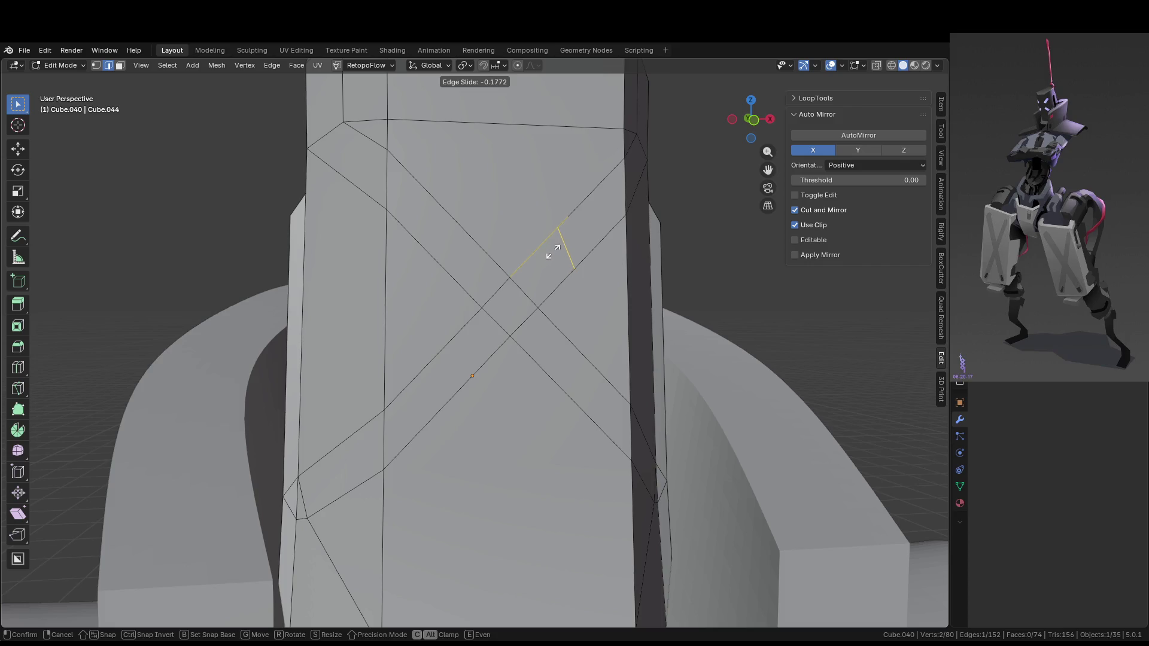
{"action": "left_click", "coordinate": [556, 250]}
{"action": "key", "text": "ctrl+r"}
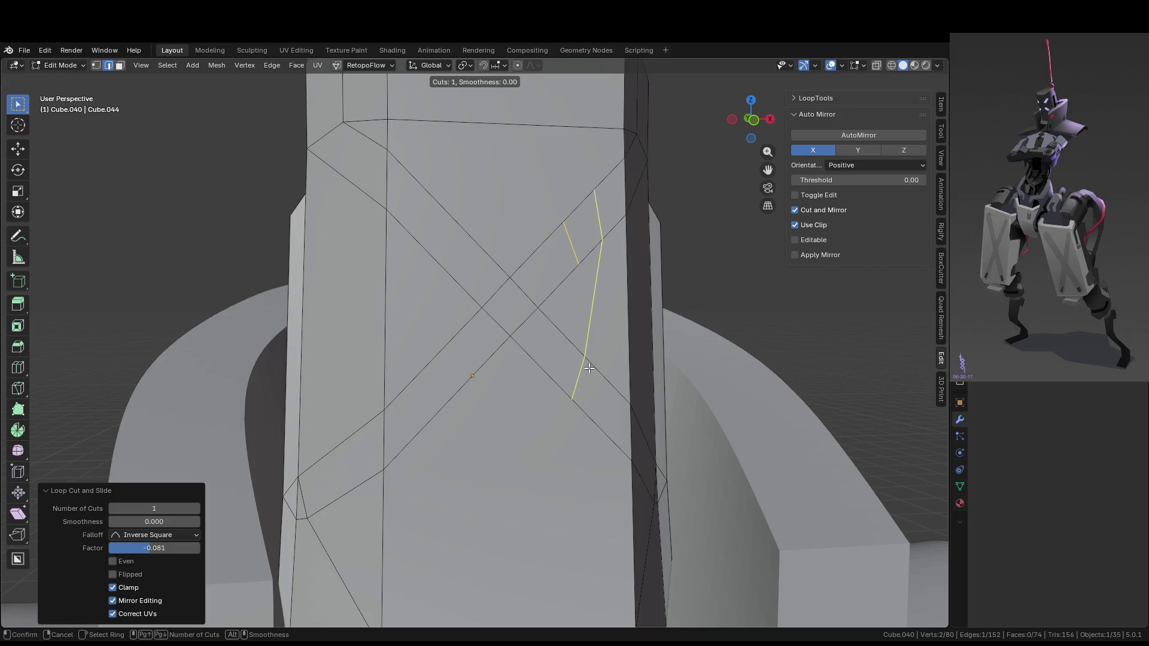
{"action": "mouse_move", "coordinate": [590, 368]}
{"action": "middle_mouse_down", "text": "ctrl"}
{"action": "mouse_move", "coordinate": [595, 423]}
{"action": "mouse_move", "coordinate": [515, 416]}
{"action": "mouse_move", "coordinate": [473, 391]}
{"action": "middle_mouse_up", "text": "ctrl"}
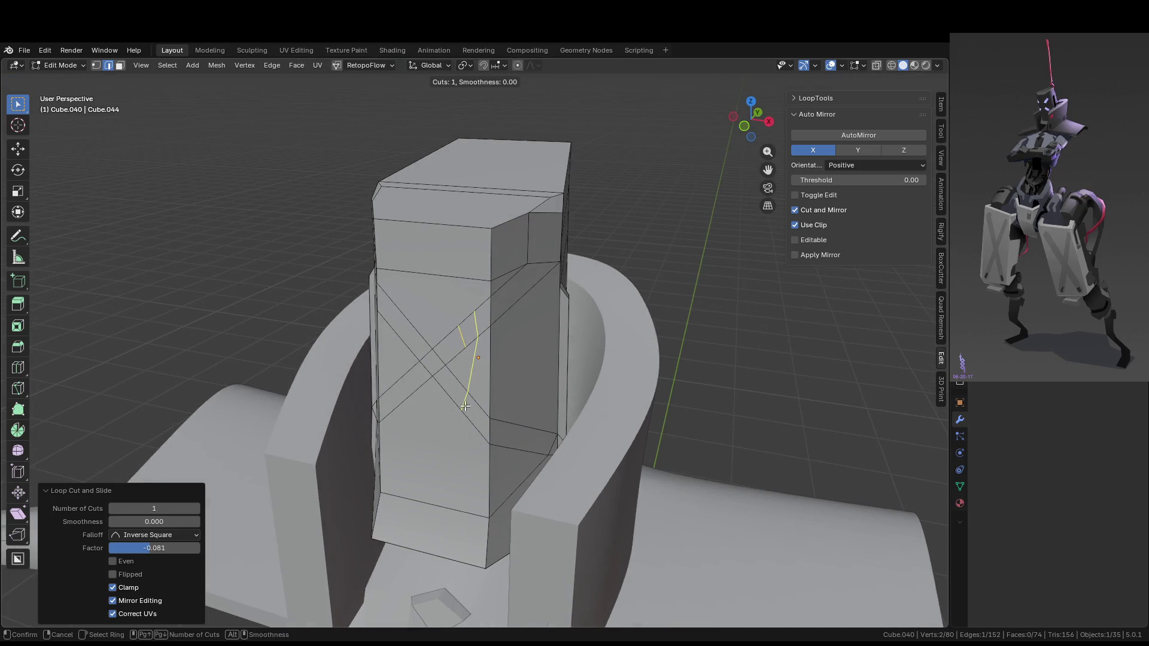
{"action": "left_click", "coordinate": [467, 399]}
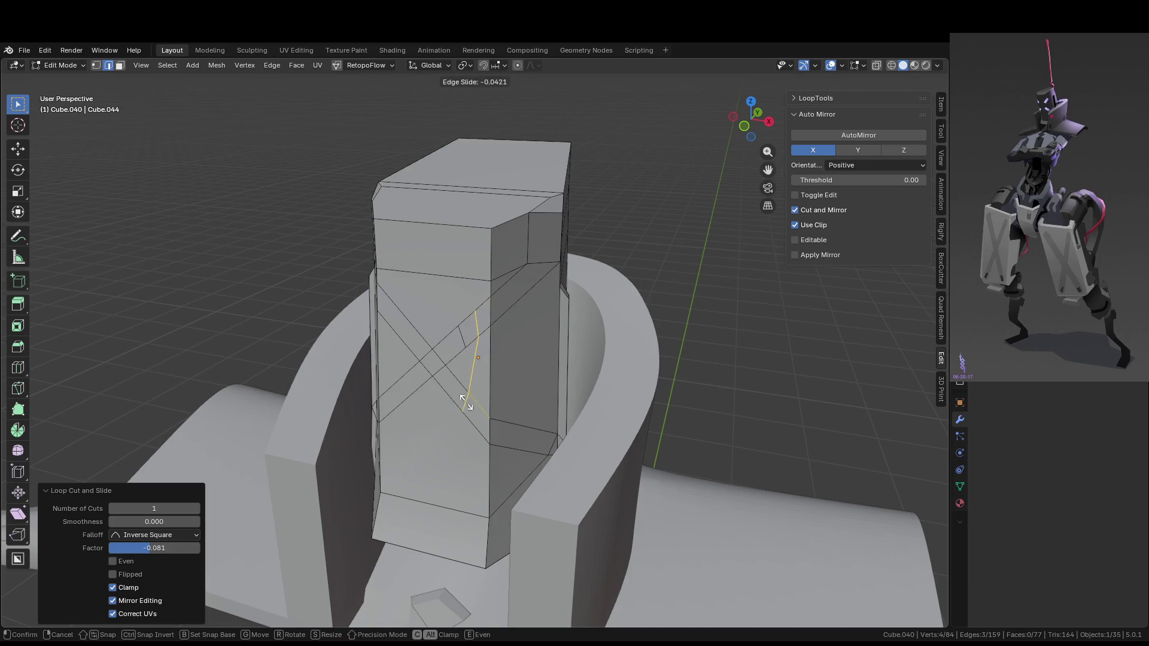
{"action": "right_click", "coordinate": [464, 400]}
Dissolve the stray extra edges and add another edge loop on the block's side
{"action": "scroll", "coordinate": [479, 401], "scroll_direction": "up", "scroll_amount": 3}
{"action": "middle_click_drag", "start_coordinate": [479, 401], "coordinate": [503, 406]}
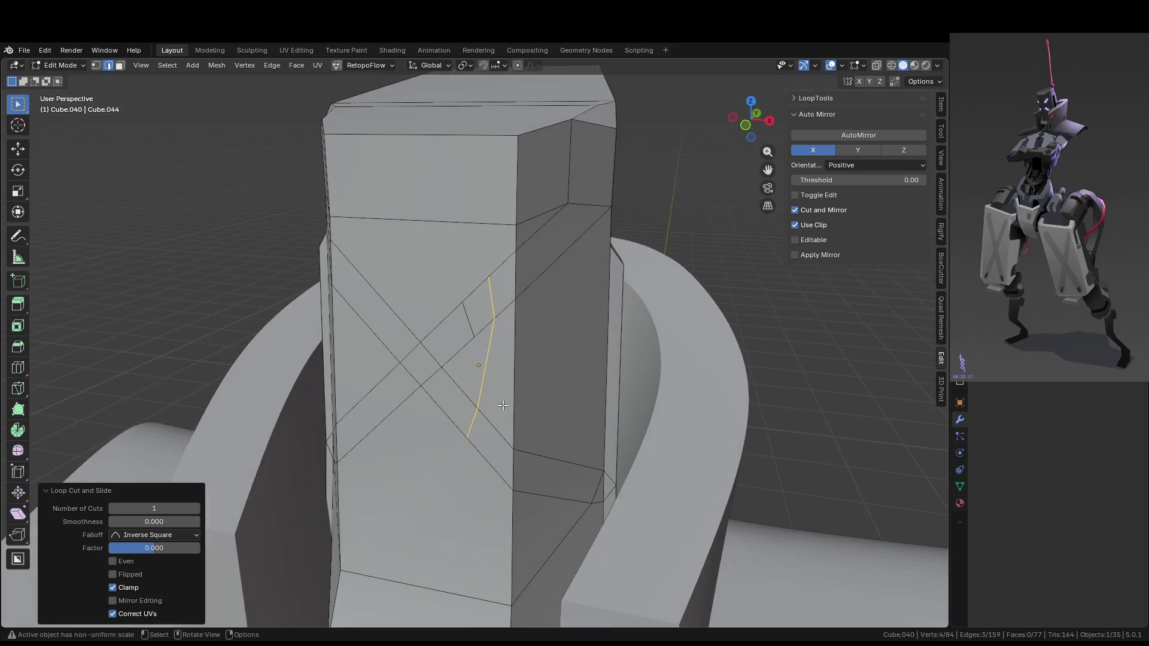
{"action": "left_click", "coordinate": [485, 372]}
{"action": "left_click", "coordinate": [503, 314], "text": "shift"}
{"action": "key", "text": "x"}
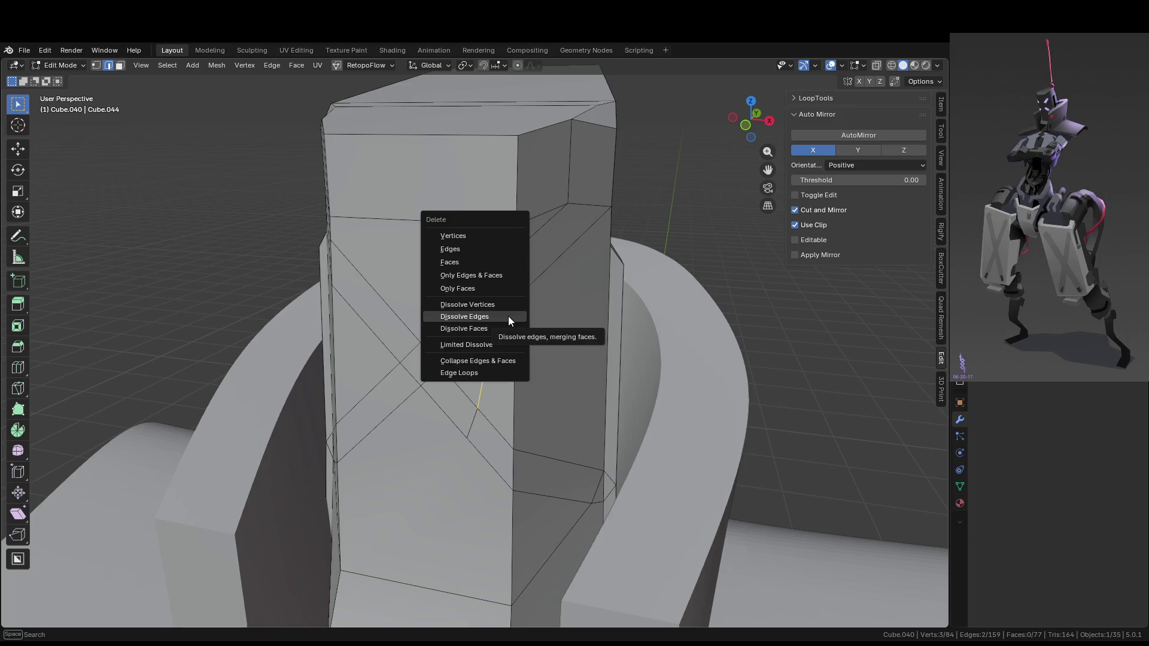
{"action": "left_click", "coordinate": [509, 317]}
{"action": "middle_click_drag", "start_coordinate": [490, 367], "coordinate": [558, 437]}
{"action": "key", "text": "ctrl+r"}
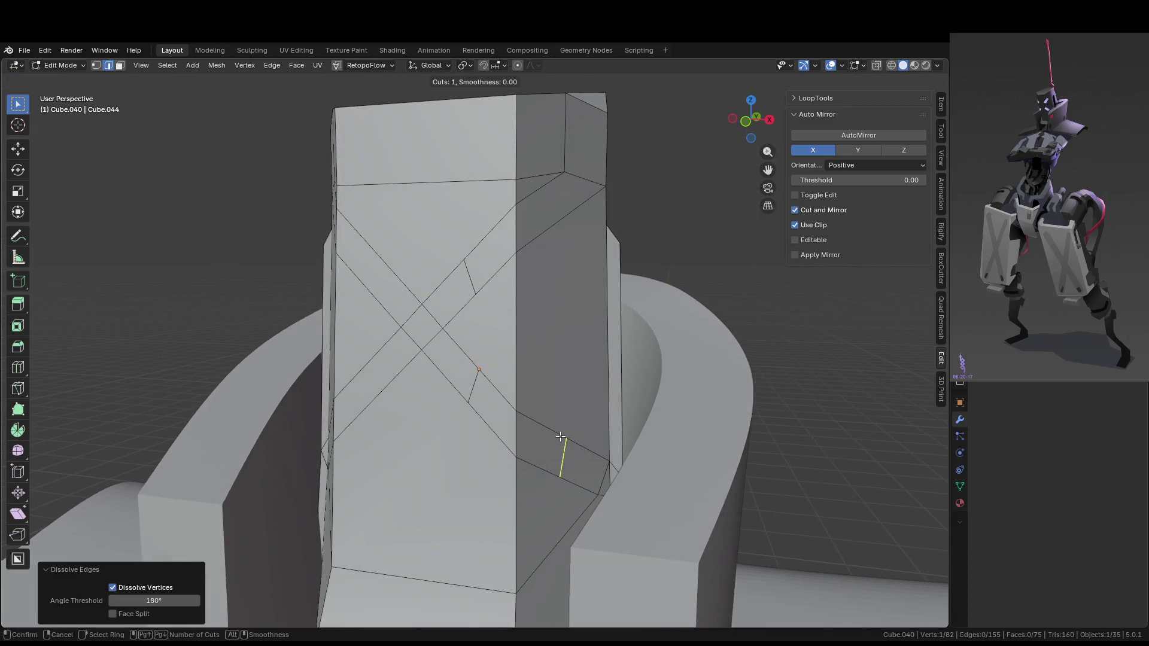
{"action": "left_click", "coordinate": [561, 437]}
{"action": "left_click", "coordinate": [548, 431]}
Add a centred edge loop across the band and select the four diagonal strip faces
{"action": "mouse_move", "coordinate": [549, 431]}
{"action": "middle_mouse_down"}
{"action": "mouse_move", "coordinate": [577, 377]}
{"action": "mouse_move", "coordinate": [610, 392]}
{"action": "mouse_move", "coordinate": [573, 411]}
{"action": "mouse_move", "coordinate": [630, 374]}
{"action": "middle_mouse_up"}
{"action": "key", "text": "ctrl+r"}
{"action": "left_click", "coordinate": [508, 278]}
{"action": "right_click", "coordinate": [509, 279]}
{"action": "key", "text": "3"}
{"action": "left_click", "coordinate": [505, 235]}
{"action": "left_click", "coordinate": [476, 270], "text": "shift"}
{"action": "left_click", "coordinate": [510, 456], "text": "shift"}
{"action": "left_click", "coordinate": [468, 419], "text": "shift"}
Extrude the strip faces along their normals with zero offset, then nudge them along Z
{"action": "key", "text": "alt+e"}
{"action": "left_click", "coordinate": [517, 432]}
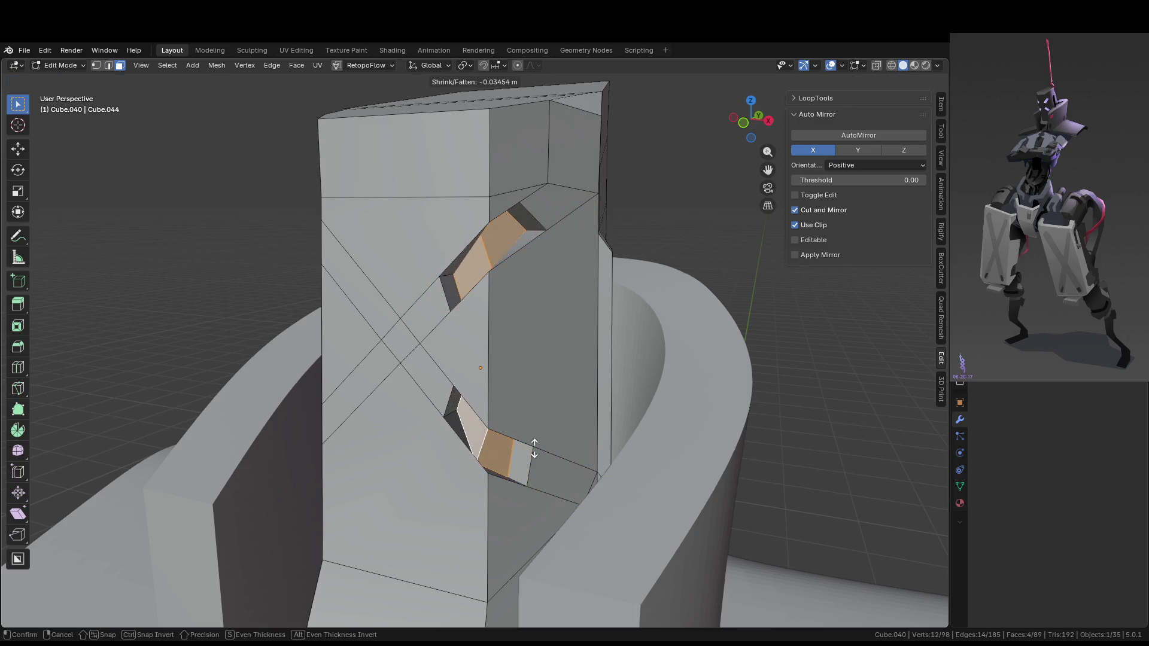
{"action": "right_click", "coordinate": [528, 439]}
{"action": "key", "text": "comma"}
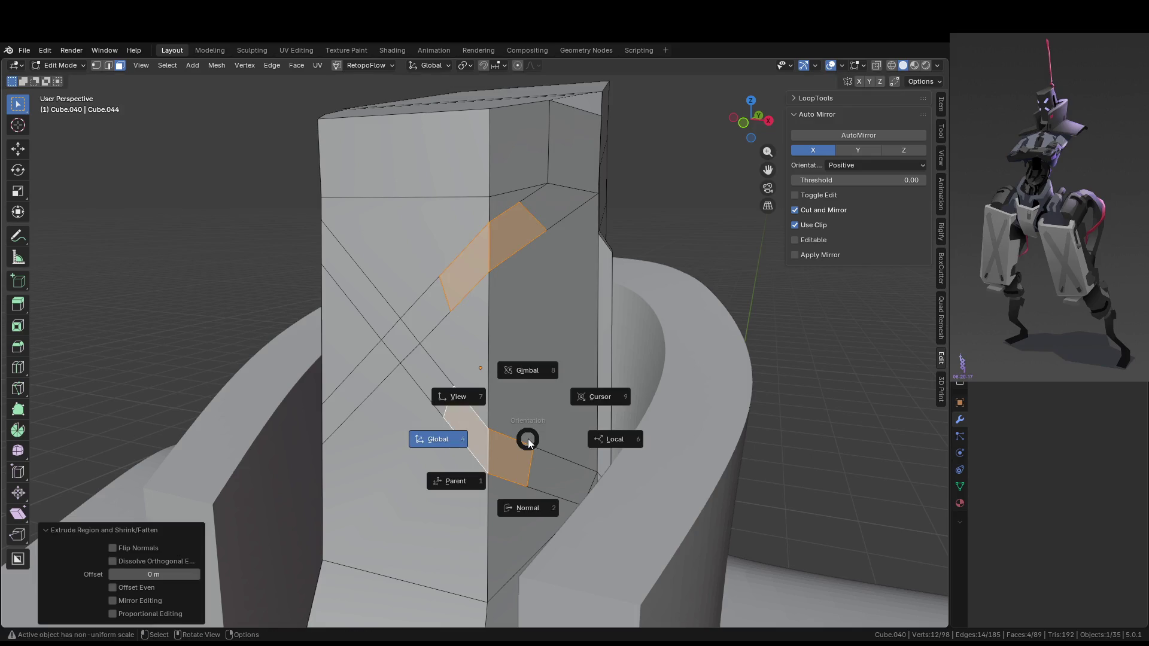
{"action": "key", "text": "Escape"}
{"action": "mouse_move", "coordinate": [528, 439]}
{"action": "middle_mouse_down"}
{"action": "mouse_move", "coordinate": [552, 455]}
{"action": "mouse_move", "coordinate": [500, 461]}
{"action": "mouse_move", "coordinate": [585, 462]}
{"action": "middle_mouse_up"}
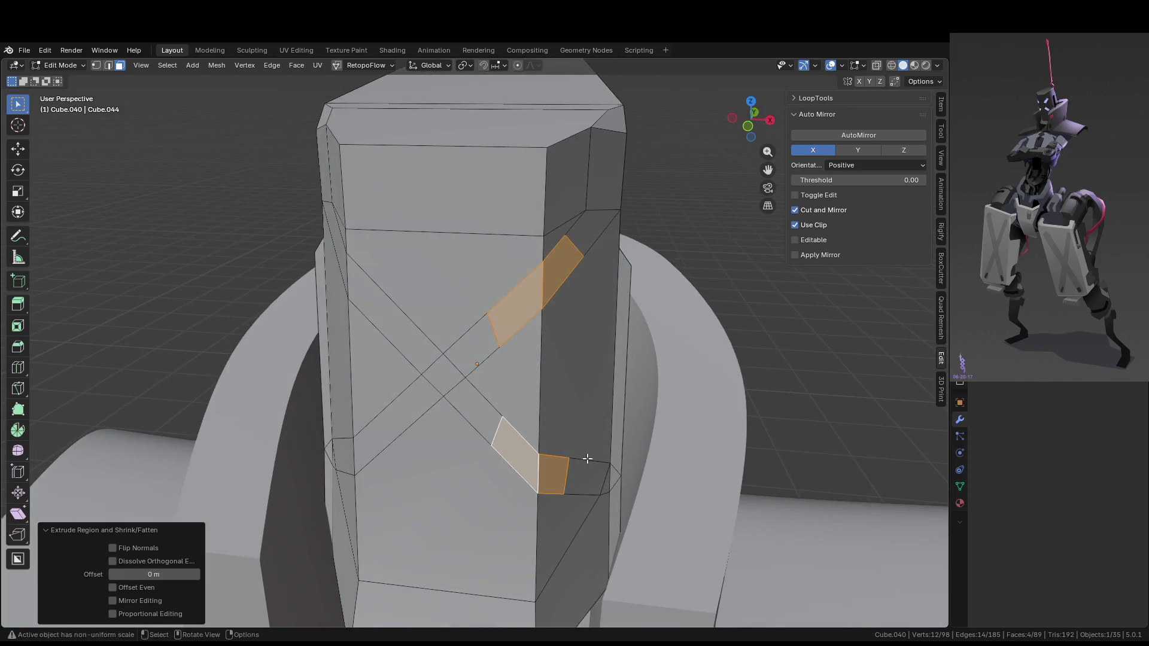
{"action": "key", "text": "g"}
{"action": "key", "text": "z"}
{"action": "key", "text": "z"}
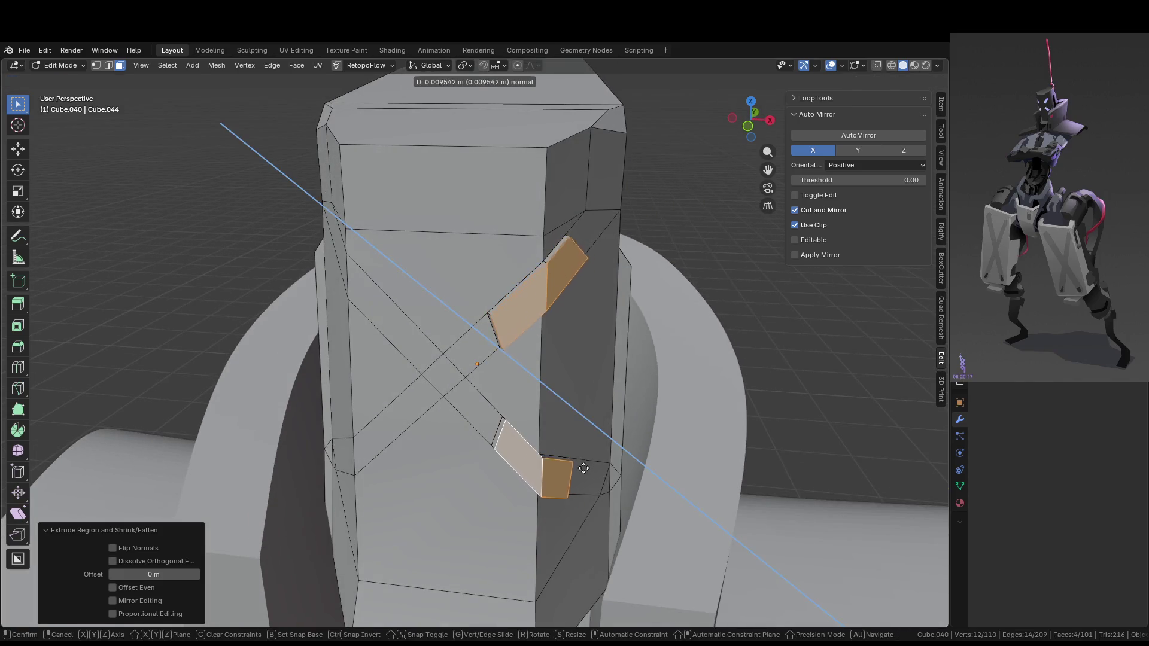
{"action": "left_click", "coordinate": [569, 463]}
Check the head block in Object Mode, then return to Edit Mode
{"action": "mouse_move", "coordinate": [569, 463]}
{"action": "middle_mouse_down"}
{"action": "mouse_move", "coordinate": [595, 427]}
{"action": "mouse_move", "coordinate": [537, 428]}
{"action": "mouse_move", "coordinate": [624, 433]}
{"action": "middle_mouse_up"}
{"action": "key", "text": "Tab"}
{"action": "mouse_move", "coordinate": [589, 376]}
{"action": "middle_mouse_down"}
{"action": "mouse_move", "coordinate": [581, 393]}
{"action": "mouse_move", "coordinate": [616, 404]}
{"action": "middle_mouse_up"}
{"action": "key", "text": "Tab"}
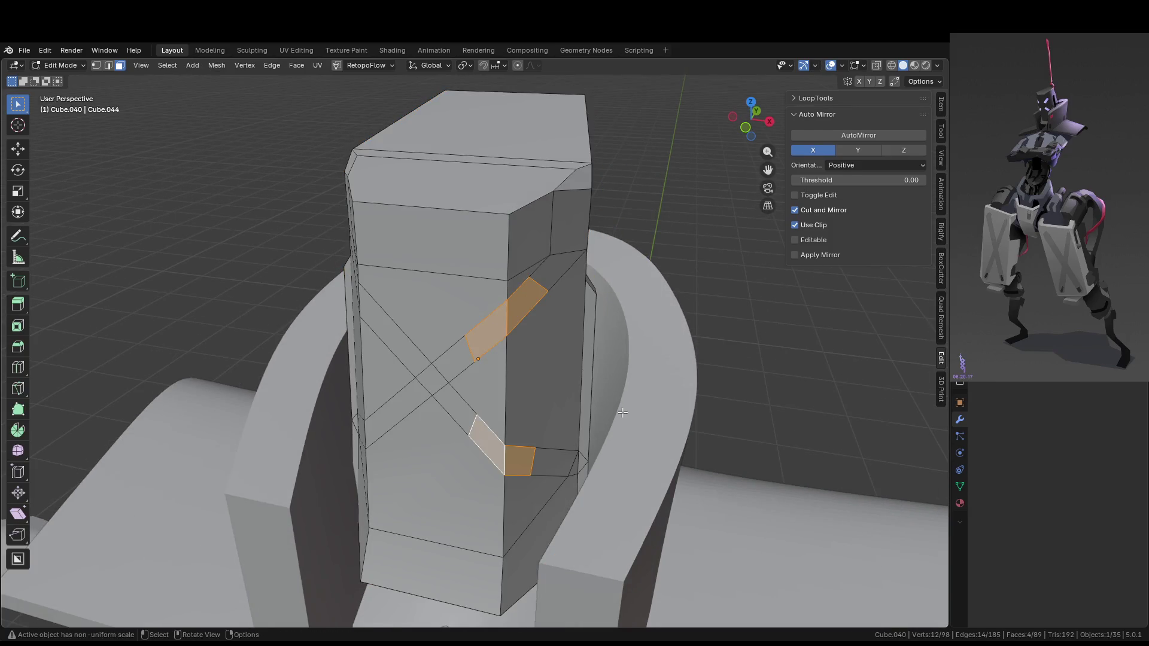
{"action": "middle_click_drag", "start_coordinate": [624, 431], "coordinate": [632, 452]}
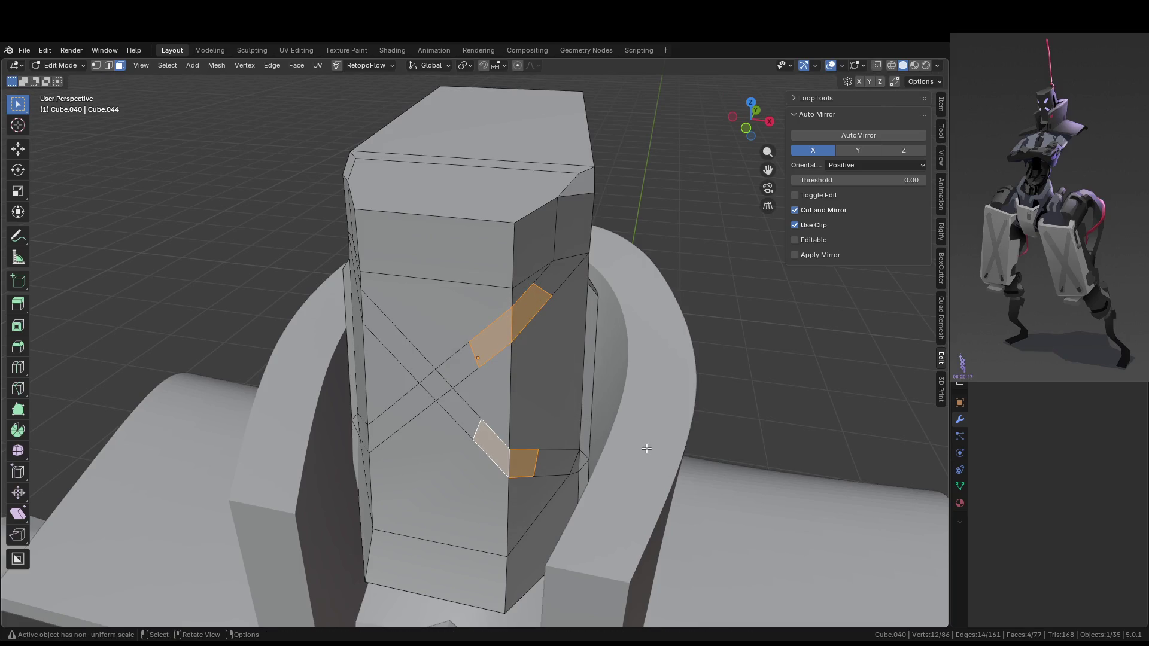
Try sinking and scaling an extrusion of the strip faces, then undo it
{"action": "key", "text": "g"}
{"action": "key", "text": "Escape"}
{"action": "key", "text": "e"}
{"action": "left_click", "coordinate": [573, 400]}
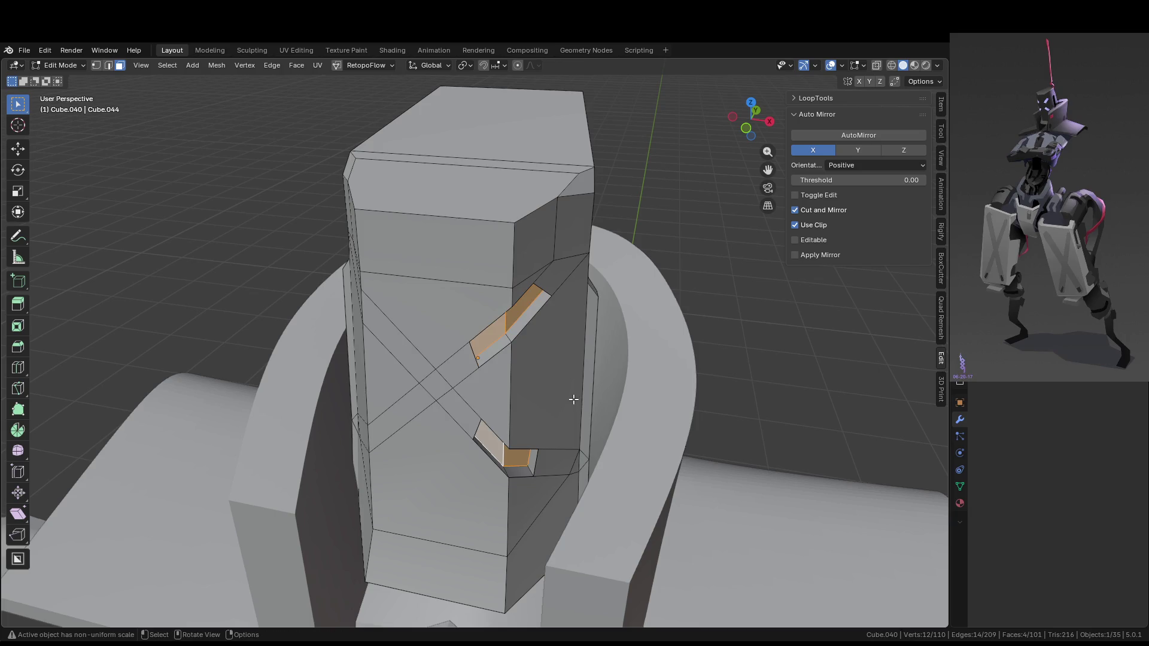
{"action": "key", "text": "s"}
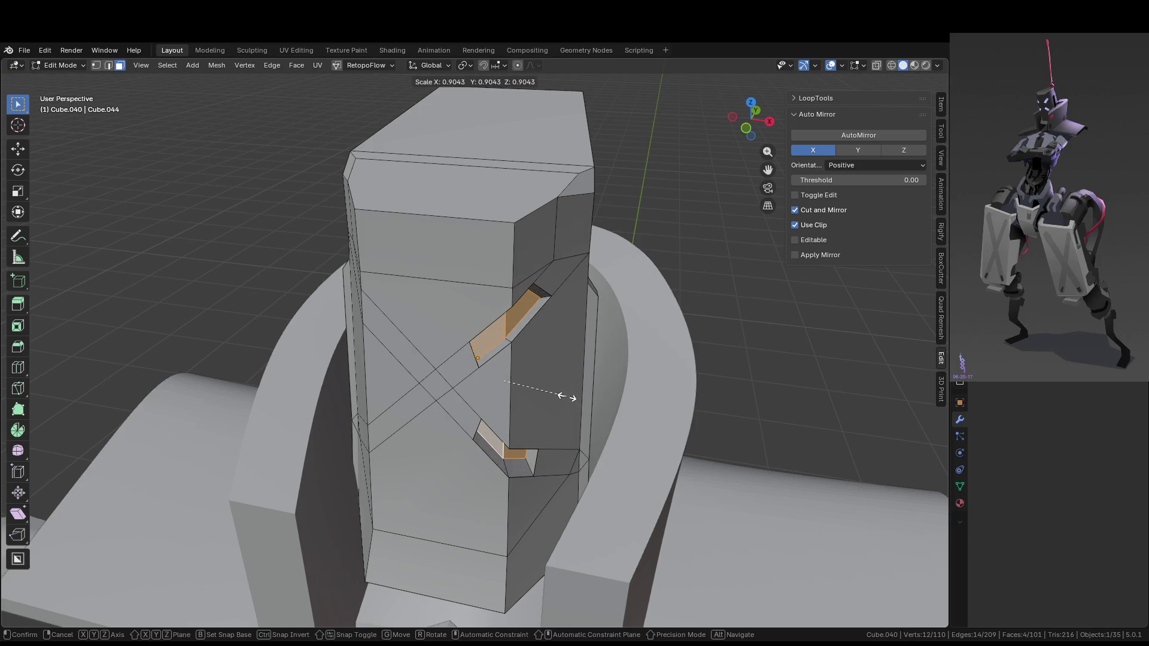
{"action": "left_click", "coordinate": [580, 409]}
{"action": "scroll", "coordinate": [611, 415], "scroll_direction": "up", "scroll_amount": 5}
{"action": "scroll", "coordinate": [610, 416], "scroll_direction": "down", "scroll_amount": 3}
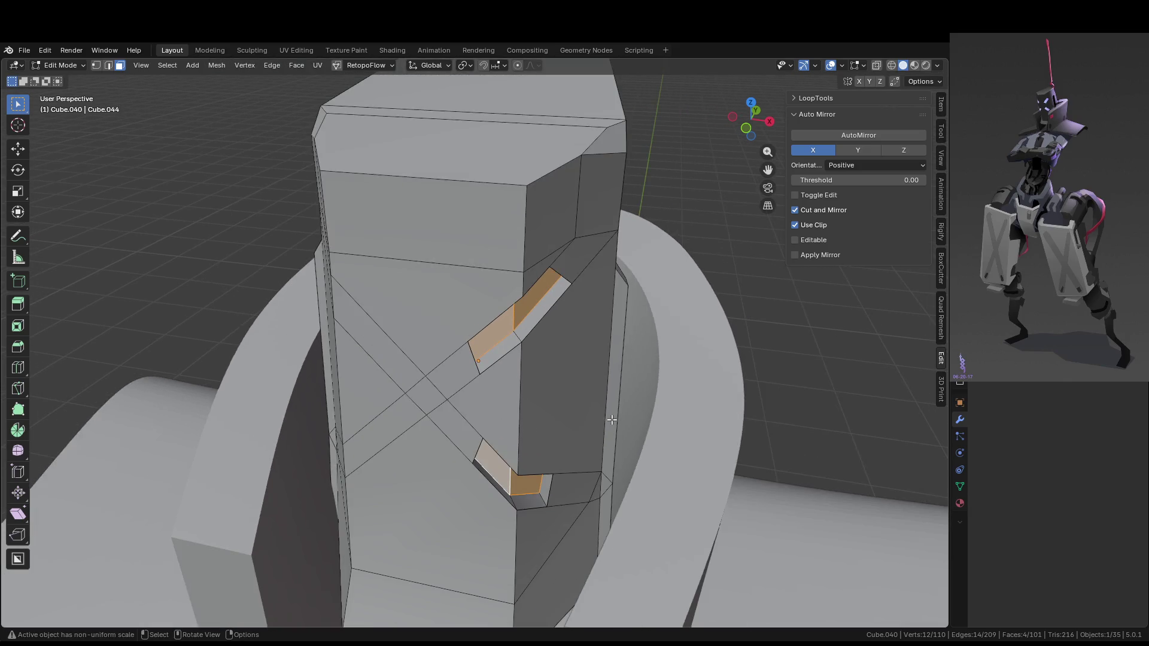
{"action": "scroll", "coordinate": [641, 388], "scroll_direction": "up", "scroll_amount": 2}
{"action": "scroll", "coordinate": [641, 388], "scroll_direction": "down", "scroll_amount": 3}
{"action": "key", "text": "ctrl+z"}
{"action": "key", "text": "ctrl+z"}
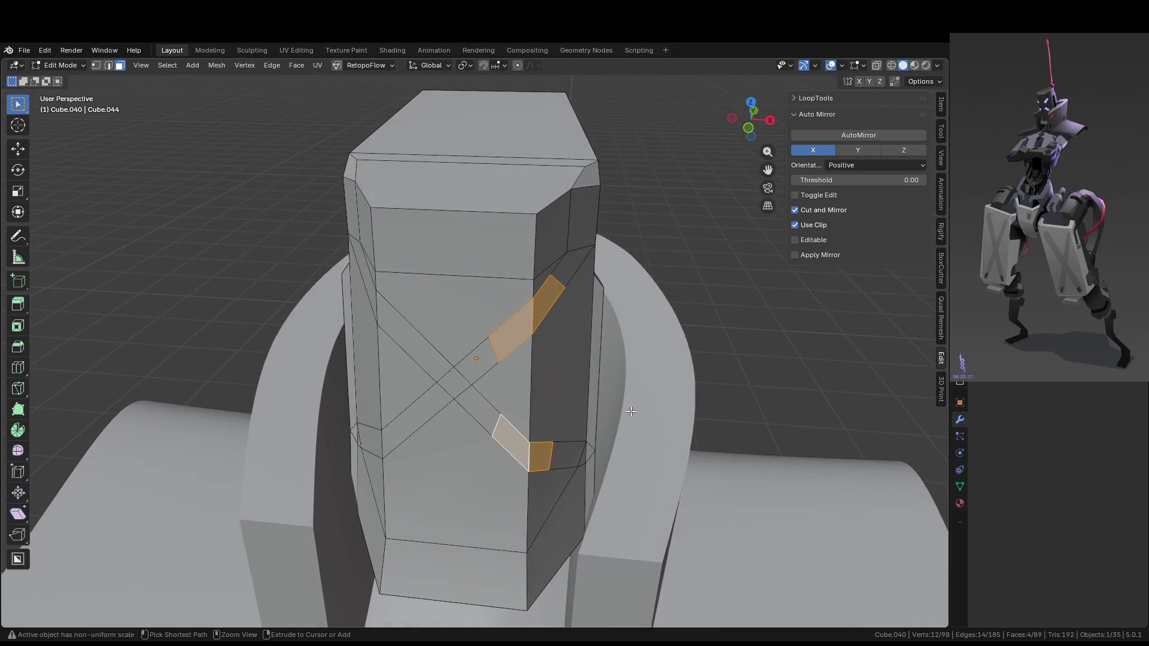
Shrink the strip faces slightly and extrude them along X into slots
{"action": "key", "text": "s"}
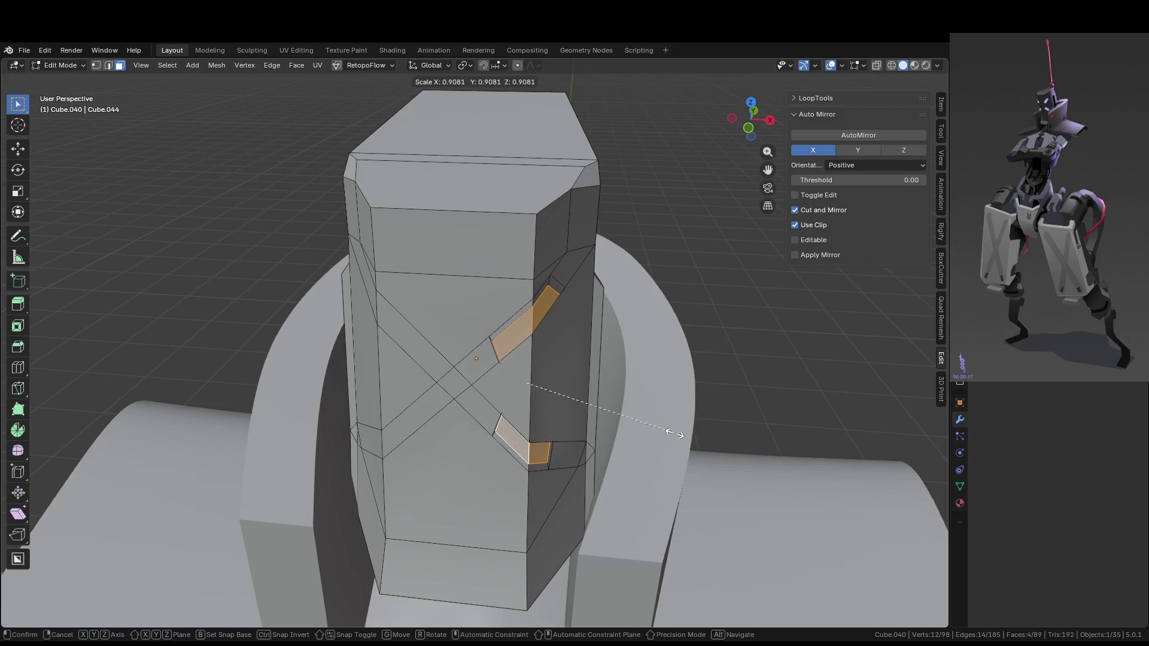
{"action": "left_click", "coordinate": [674, 434]}
{"action": "mouse_move", "coordinate": [674, 434]}
{"action": "middle_mouse_down"}
{"action": "mouse_move", "coordinate": [671, 478]}
{"action": "mouse_move", "coordinate": [669, 452]}
{"action": "middle_mouse_up"}
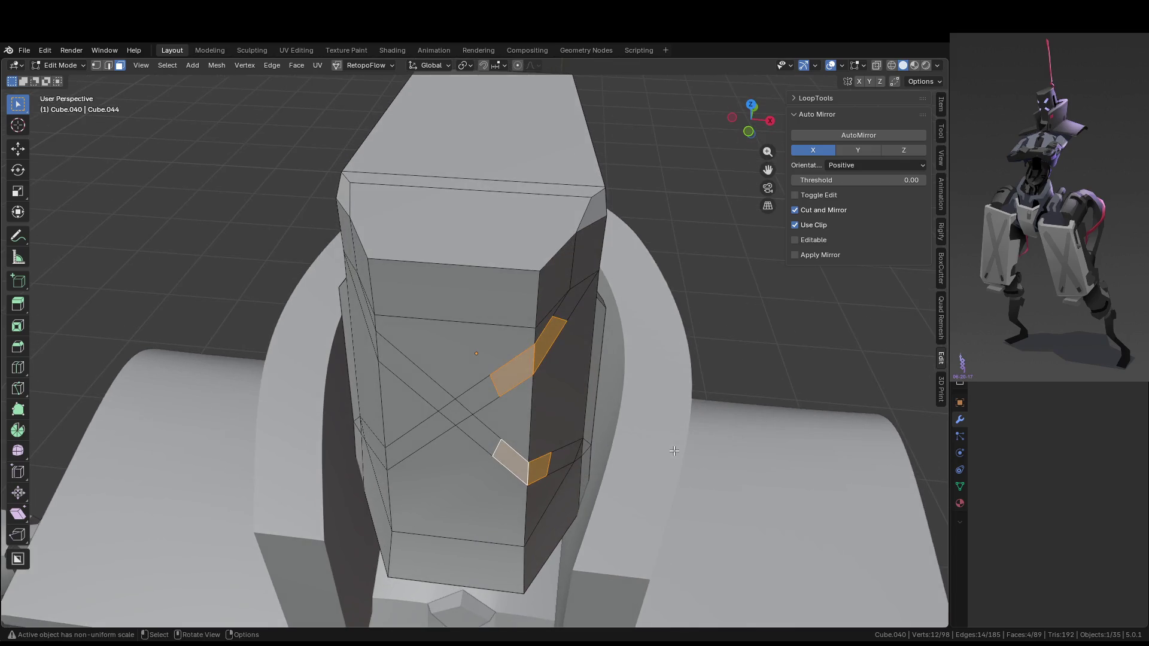
{"action": "key", "text": "e"}
{"action": "key", "text": "x"}
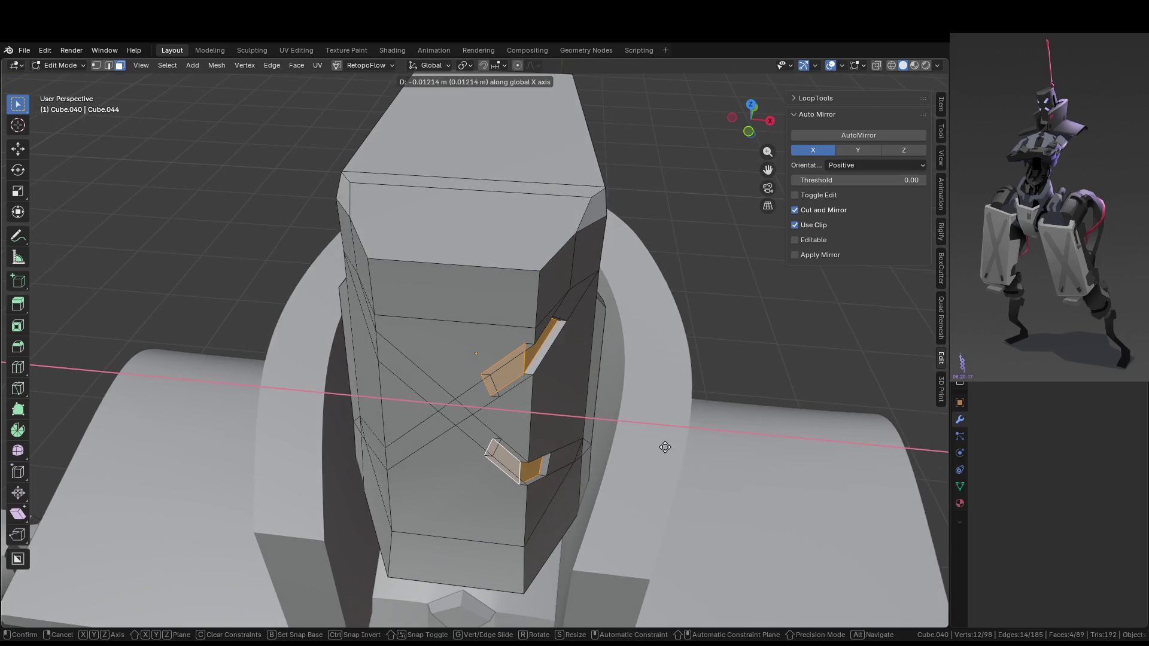
{"action": "left_click", "coordinate": [667, 447]}
Offset the slots 0.009 m along Y and adjust them along X, then leave Edit Mode
{"action": "key", "text": "g"}
{"action": "key", "text": "y"}
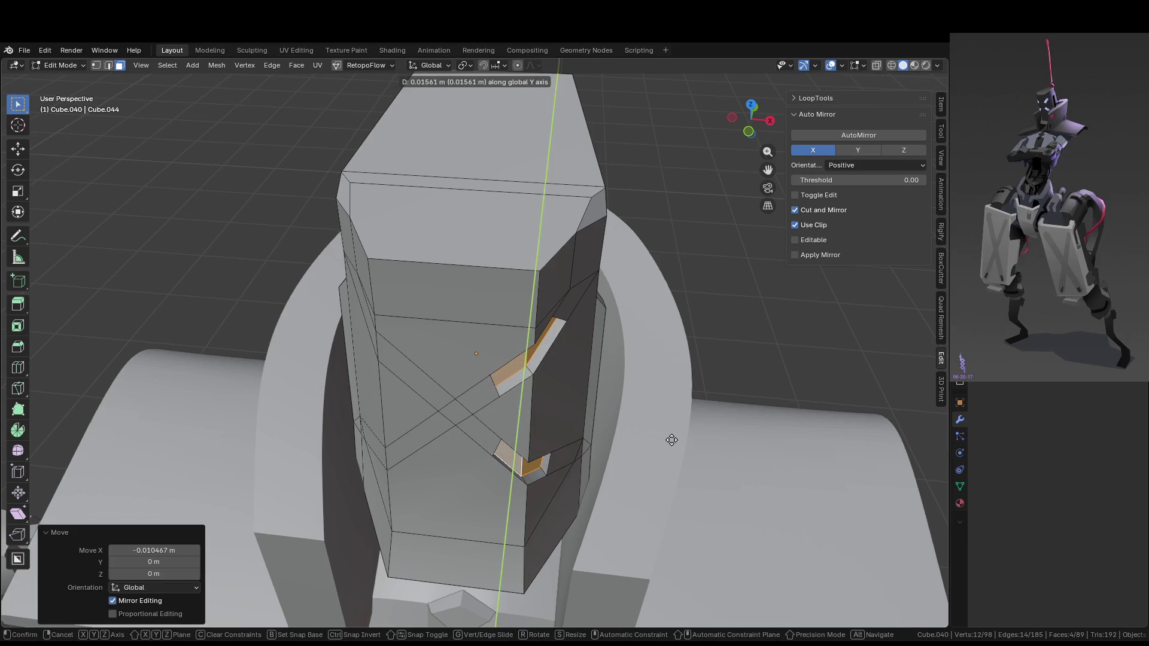
{"action": "left_click", "coordinate": [673, 443]}
{"action": "key", "text": "g"}
{"action": "key", "text": "x"}
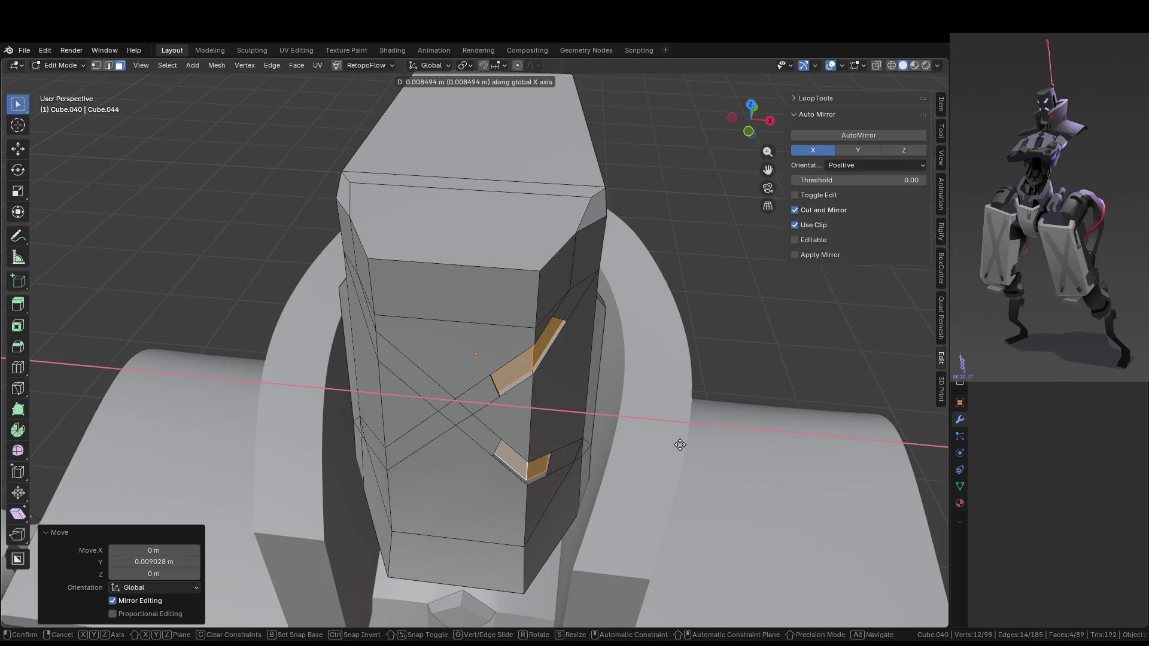
{"action": "left_click", "coordinate": [680, 445]}
{"action": "key", "text": "Tab"}
{"action": "mouse_move", "coordinate": [675, 371]}
{"action": "middle_mouse_down"}
{"action": "mouse_move", "coordinate": [608, 357]}
{"action": "mouse_move", "coordinate": [669, 328]}
{"action": "mouse_move", "coordinate": [669, 346]}
{"action": "mouse_move", "coordinate": [587, 375]}
{"action": "mouse_move", "coordinate": [698, 380]}
{"action": "middle_mouse_up"}
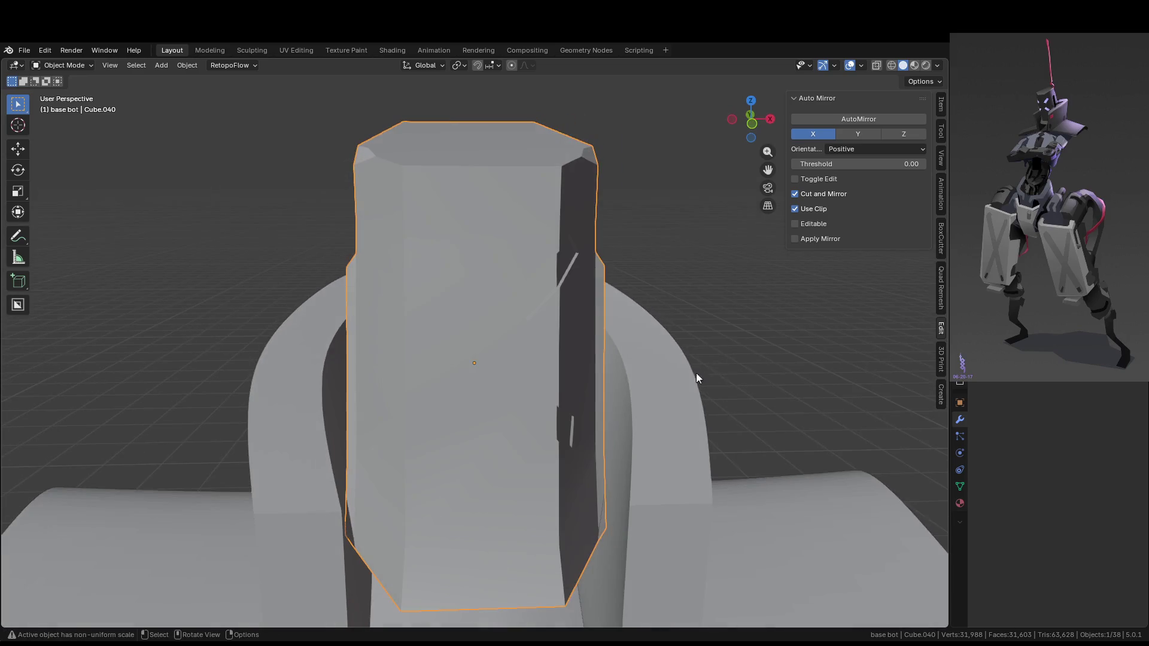
Mirror the head block, exit Edit Mode, and orbit and zoom to frame the whole robot frontally
{"action": "left_click", "coordinate": [849, 124]}
{"action": "mouse_move", "coordinate": [707, 317]}
{"action": "middle_mouse_down"}
{"action": "mouse_move", "coordinate": [648, 349]}
{"action": "mouse_move", "coordinate": [678, 318]}
{"action": "middle_mouse_up"}
{"action": "key", "text": "Tab"}
{"action": "mouse_move", "coordinate": [660, 386]}
{"action": "middle_mouse_down"}
{"action": "mouse_move", "coordinate": [604, 407]}
{"action": "mouse_move", "coordinate": [630, 428]}
{"action": "mouse_move", "coordinate": [669, 401]}
{"action": "middle_mouse_up"}
{"action": "scroll", "coordinate": [677, 396], "scroll_direction": "down", "scroll_amount": 5}
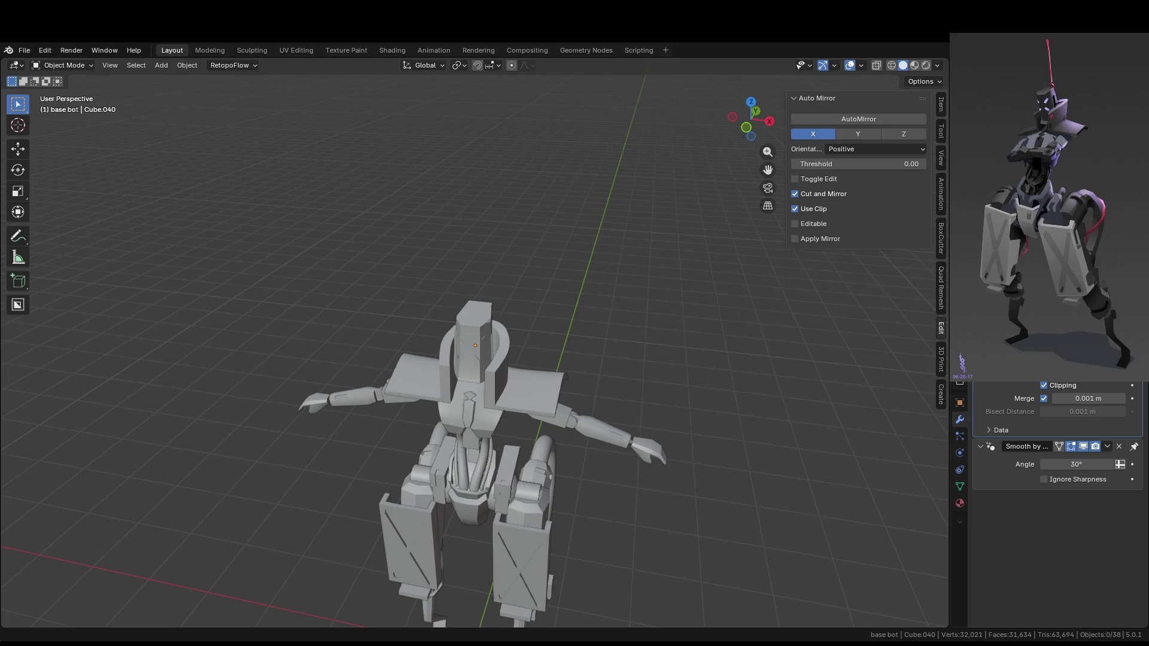
{"action": "middle_click_drag", "start_coordinate": [509, 515], "coordinate": [499, 393]}
{"action": "middle_click_drag", "start_coordinate": [588, 331], "coordinate": [609, 318]}
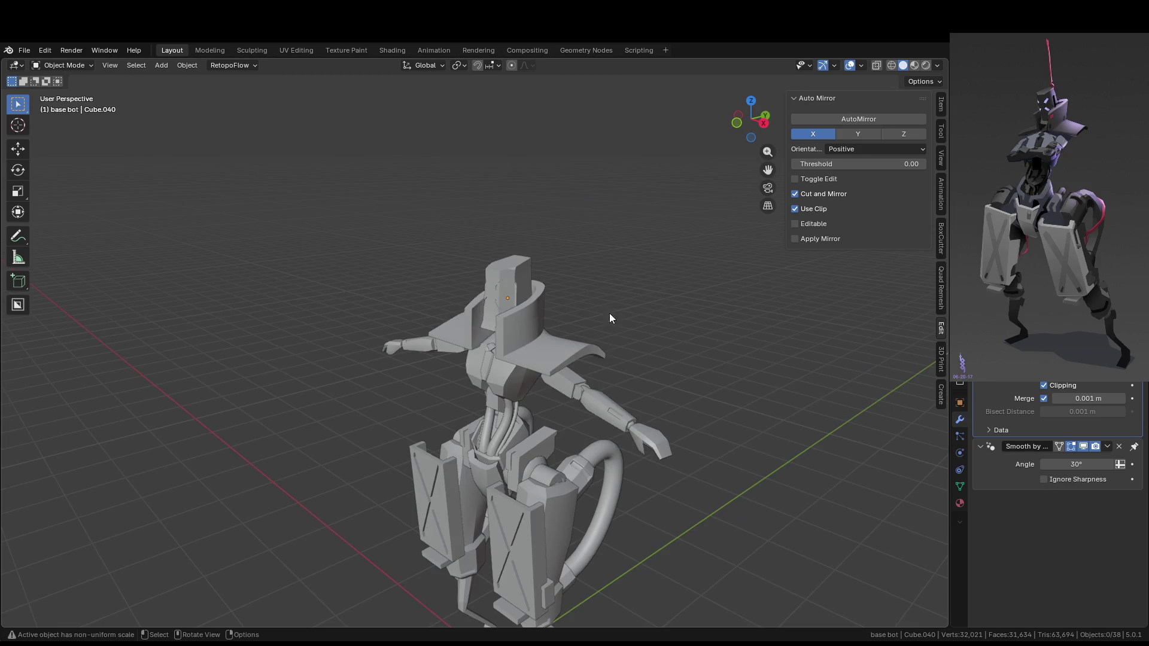
{"action": "scroll", "coordinate": [559, 357], "scroll_direction": "up", "scroll_amount": 5}
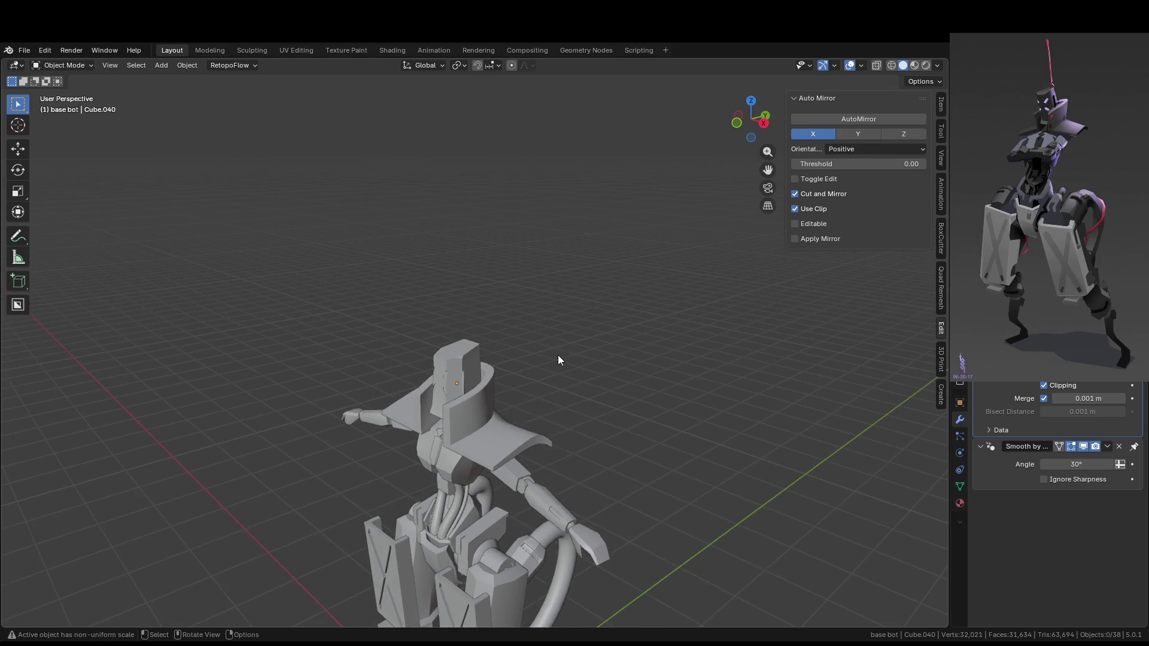
{"action": "scroll", "coordinate": [559, 354], "scroll_direction": "down", "scroll_amount": 5}
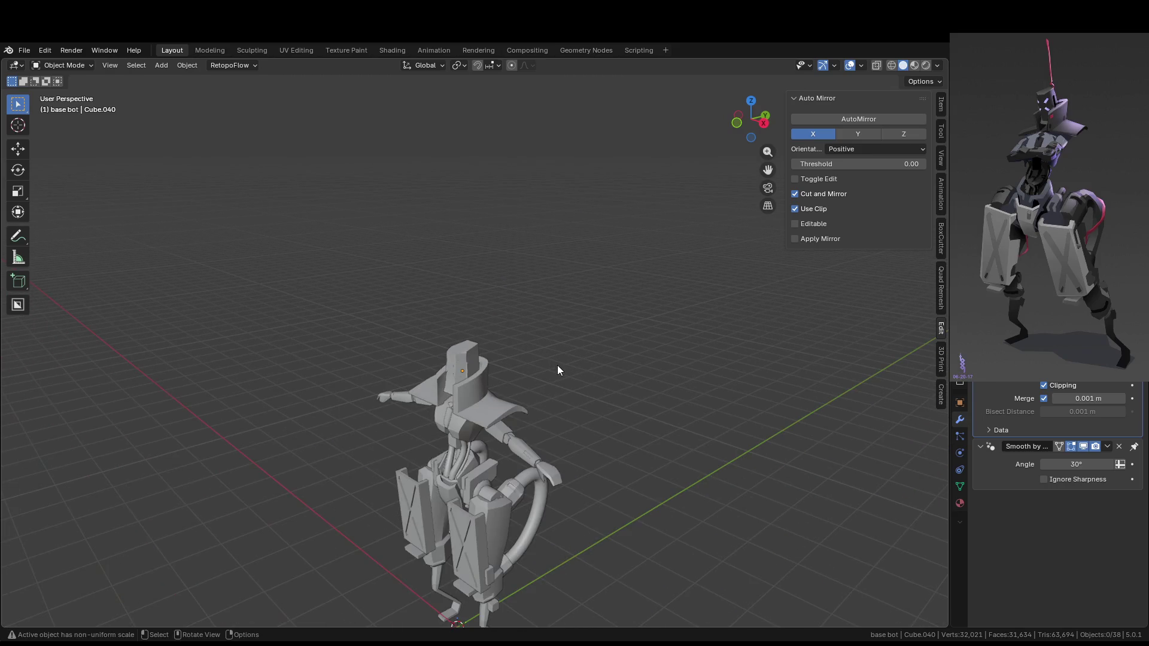
{"action": "mouse_move", "coordinate": [558, 365]}
{"action": "middle_mouse_down"}
{"action": "mouse_move", "coordinate": [589, 368]}
{"action": "mouse_move", "coordinate": [626, 308]}
{"action": "mouse_move", "coordinate": [522, 274]}
{"action": "middle_mouse_up"}
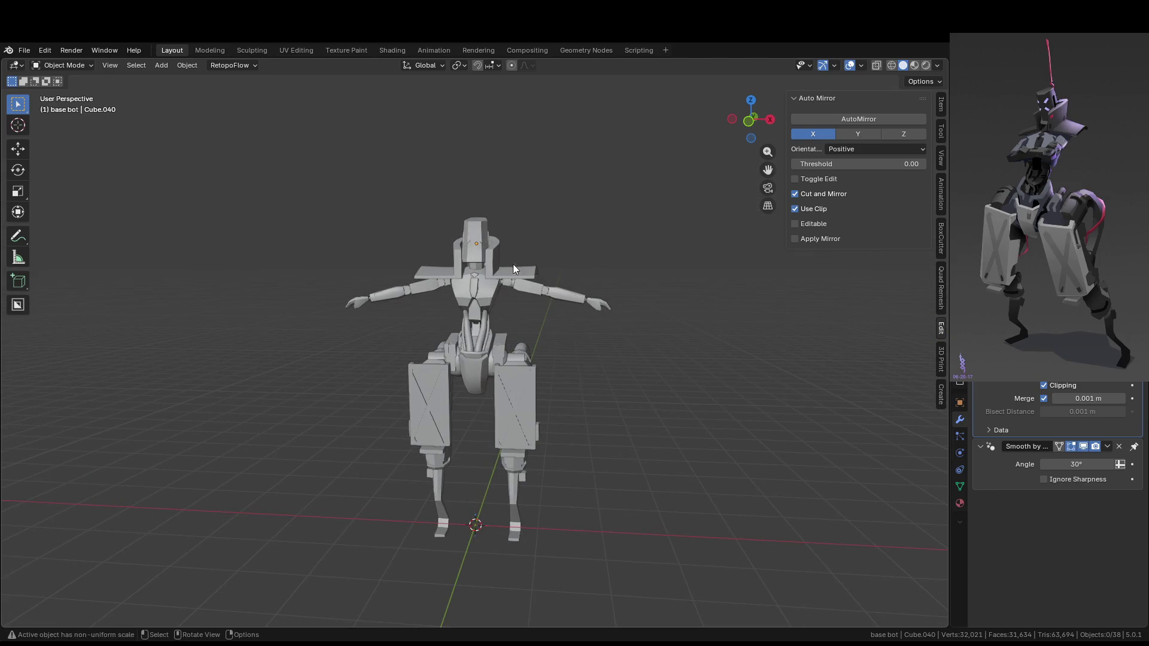
Switch to the Shading workspace, join the image editor into the shader editor, and enlarge the viewport
{"action": "left_click", "coordinate": [401, 51]}
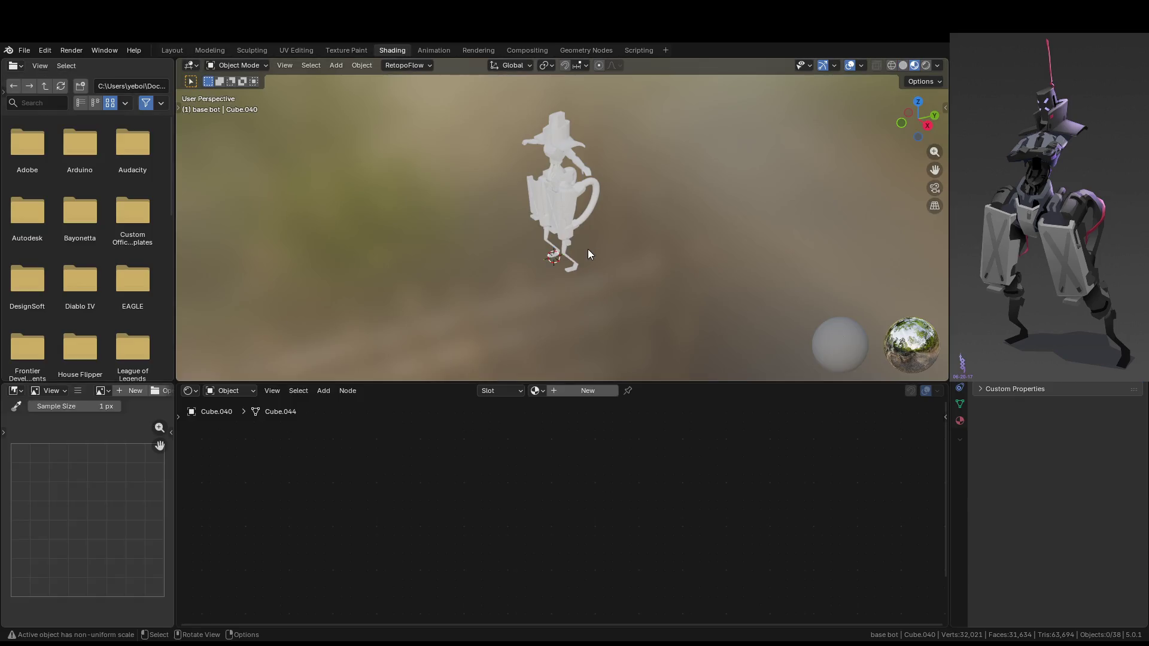
{"action": "left_click_drag", "start_coordinate": [176, 61], "coordinate": [69, 60]}
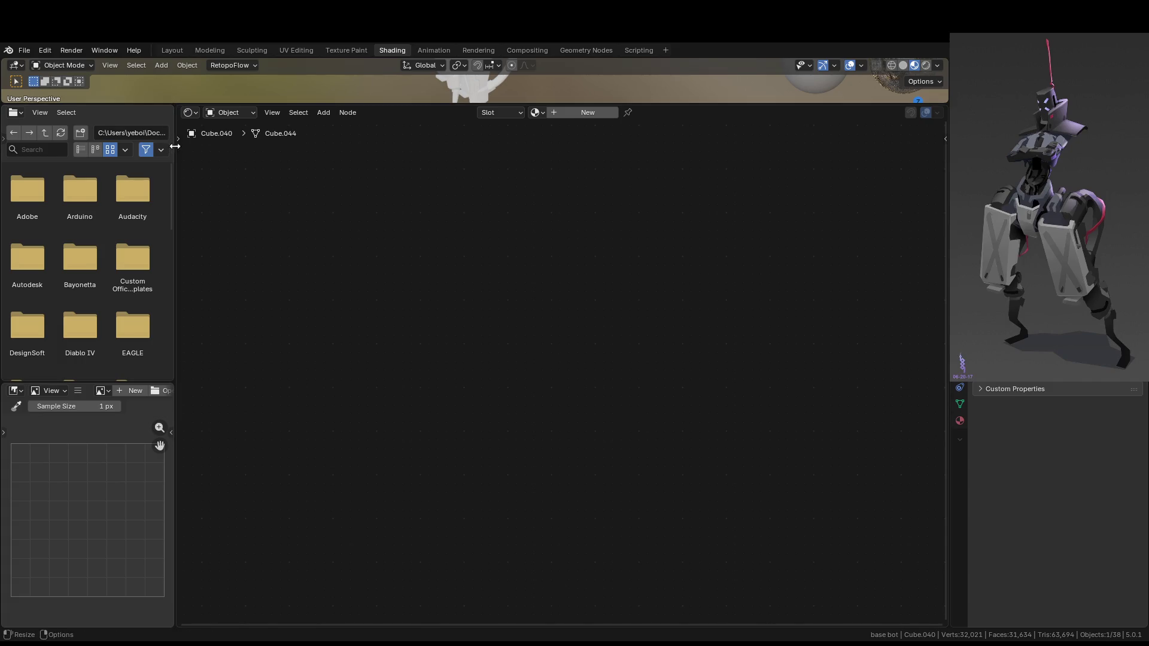
{"action": "left_click_drag", "start_coordinate": [176, 109], "coordinate": [181, 306]}
{"action": "right_click", "coordinate": [942, 383]}
{"action": "left_click", "coordinate": [975, 418]}
{"action": "left_click_drag", "start_coordinate": [542, 310], "coordinate": [532, 466]}
{"action": "middle_click_drag", "start_coordinate": [529, 300], "coordinate": [539, 246]}
{"action": "scroll", "coordinate": [602, 234], "scroll_direction": "up", "scroll_amount": 3}
{"action": "scroll", "coordinate": [602, 228], "scroll_direction": "down", "scroll_amount": 3}
{"action": "mouse_move", "coordinate": [603, 229]}
{"action": "middle_mouse_down"}
{"action": "mouse_move", "coordinate": [642, 355]}
{"action": "mouse_move", "coordinate": [641, 278]}
{"action": "mouse_move", "coordinate": [620, 310]}
{"action": "middle_mouse_up"}
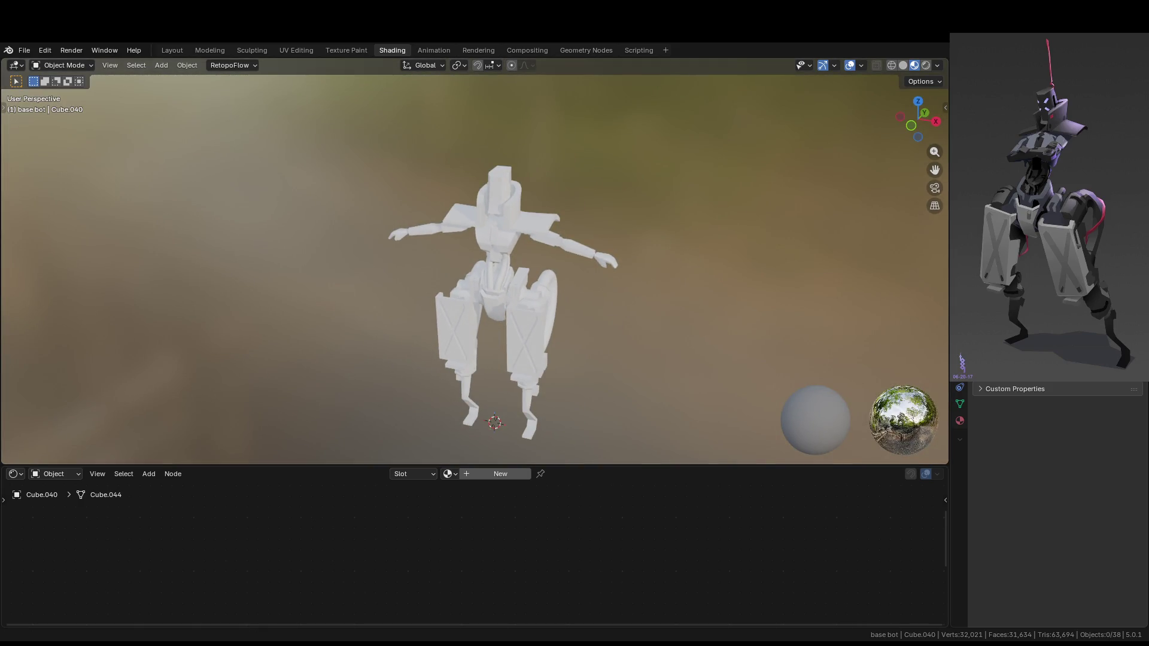
Unhide the Empty.002 reference image and move it to stand beside the robot
{"action": "left_click_drag", "start_coordinate": [1047, 378], "coordinate": [1047, 454]}
{"action": "scroll", "coordinate": [1048, 419], "scroll_direction": "down", "scroll_amount": 5}
{"action": "left_click", "coordinate": [1125, 441]}
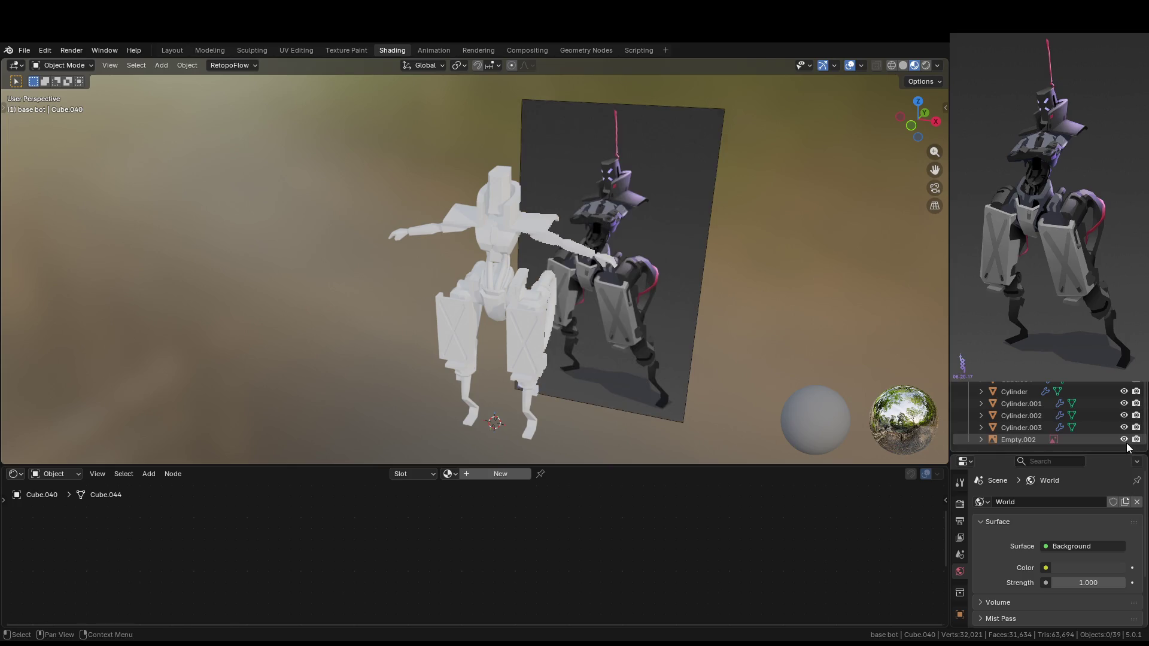
{"action": "left_click", "coordinate": [699, 282]}
{"action": "key", "text": "g"}
{"action": "left_click", "coordinate": [681, 316]}
{"action": "middle_click_drag", "start_coordinate": [681, 311], "coordinate": [483, 297]}
{"action": "scroll", "coordinate": [388, 181], "scroll_direction": "up", "scroll_amount": 3}
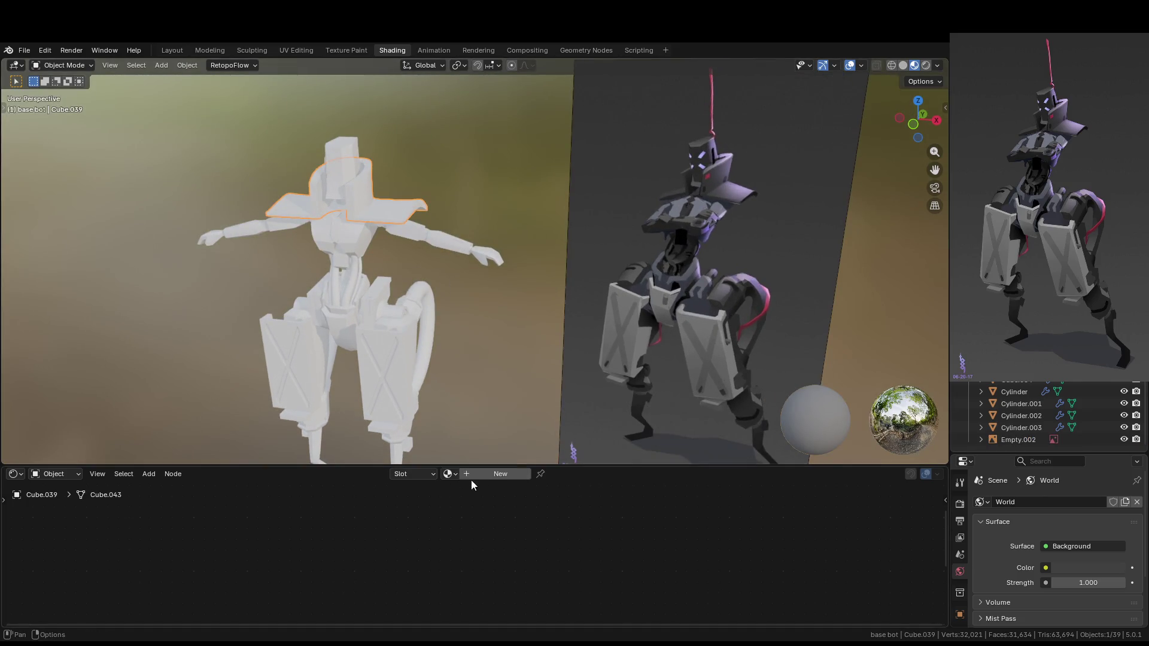
Create a new material for the shoulder piece with Metallic 1 and Roughness 0.65
{"action": "left_click", "coordinate": [507, 475]}
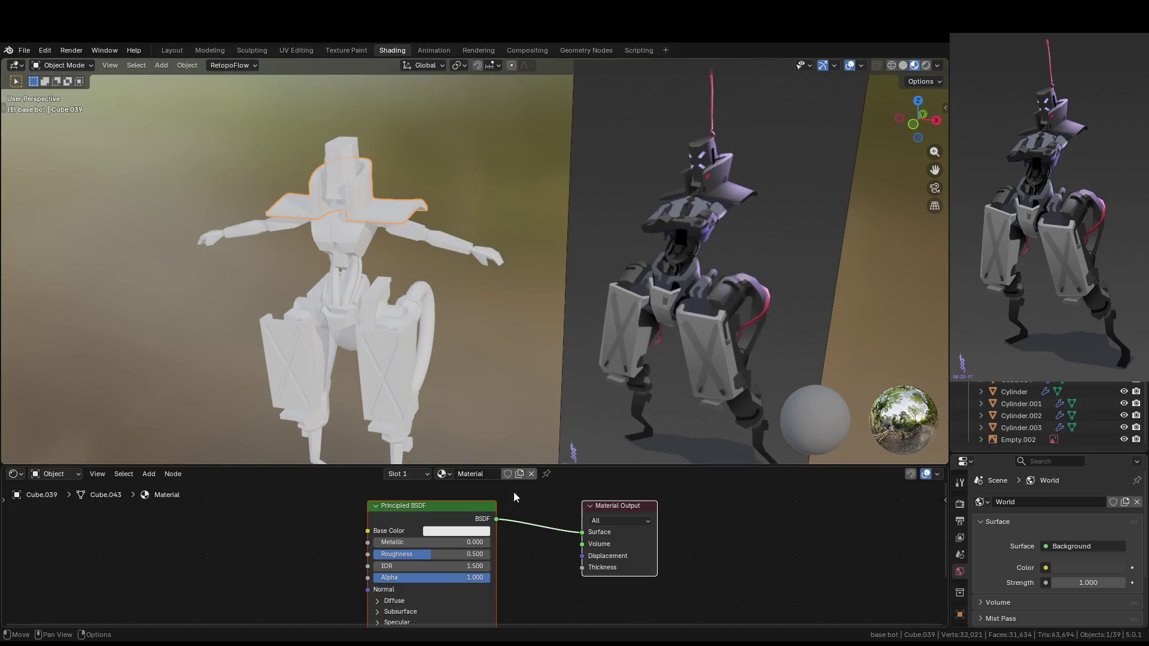
{"action": "left_click", "coordinate": [429, 554]}
{"action": "key", "text": "Return"}
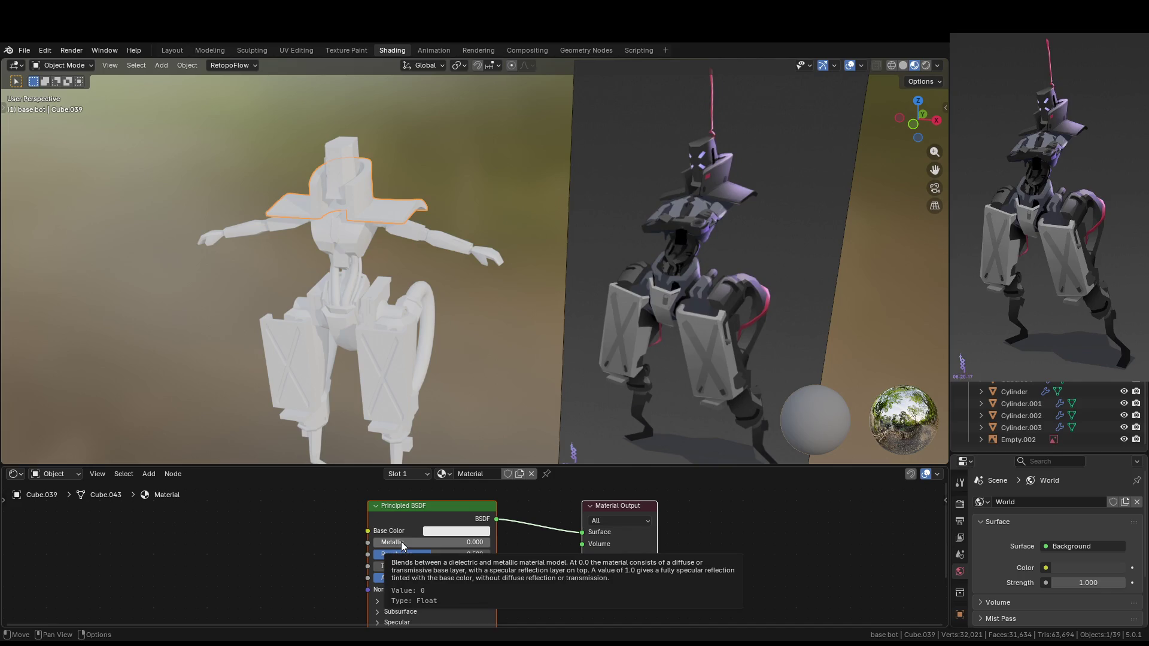
{"action": "mouse_move", "coordinate": [424, 549]}
{"action": "left_mouse_down"}
{"action": "mouse_move", "coordinate": [452, 549]}
{"action": "mouse_move", "coordinate": [384, 553]}
{"action": "mouse_move", "coordinate": [449, 555]}
{"action": "left_mouse_up"}
Sample colours from the reference and settle the base colour on dark grey #3F3A3A
{"action": "left_click", "coordinate": [468, 532]}
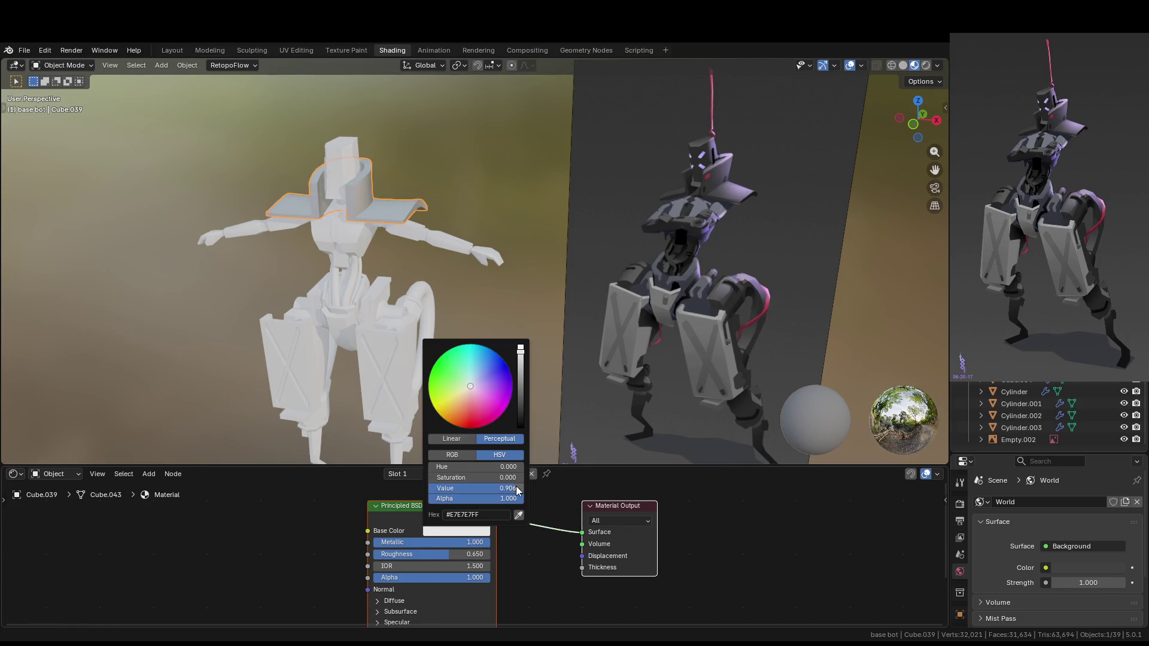
{"action": "left_click", "coordinate": [519, 520]}
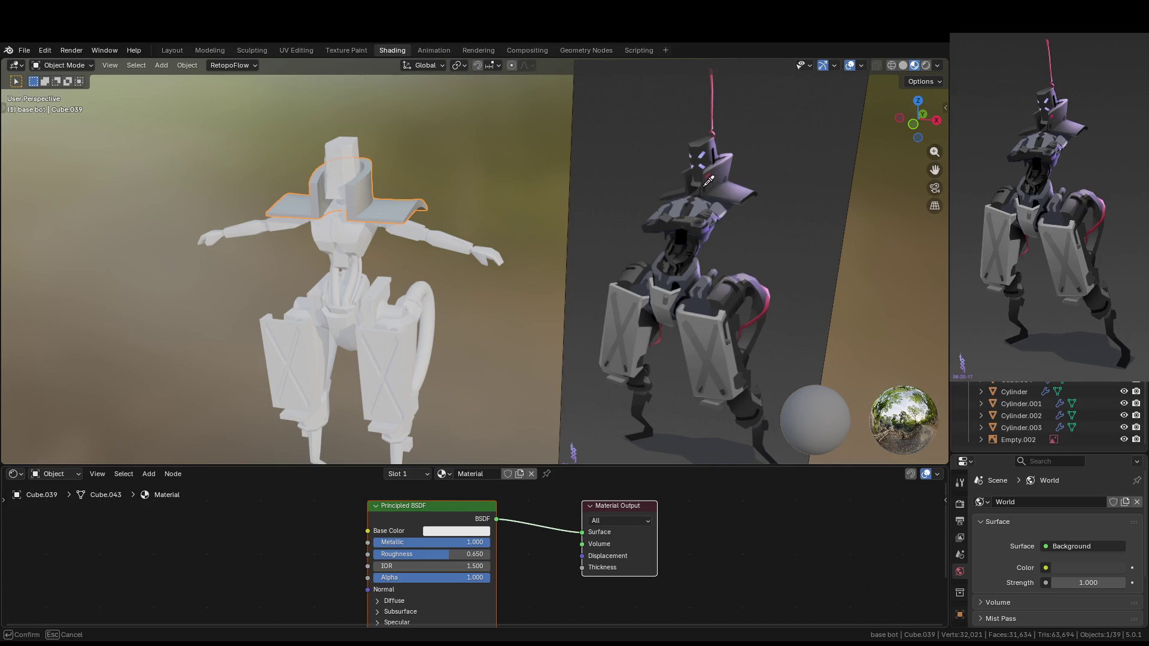
{"action": "left_click", "coordinate": [695, 154]}
{"action": "mouse_move", "coordinate": [695, 155]}
{"action": "middle_mouse_down"}
{"action": "mouse_move", "coordinate": [440, 265]}
{"action": "mouse_move", "coordinate": [509, 197]}
{"action": "middle_mouse_up"}
{"action": "scroll", "coordinate": [509, 198], "scroll_direction": "up", "scroll_amount": 4}
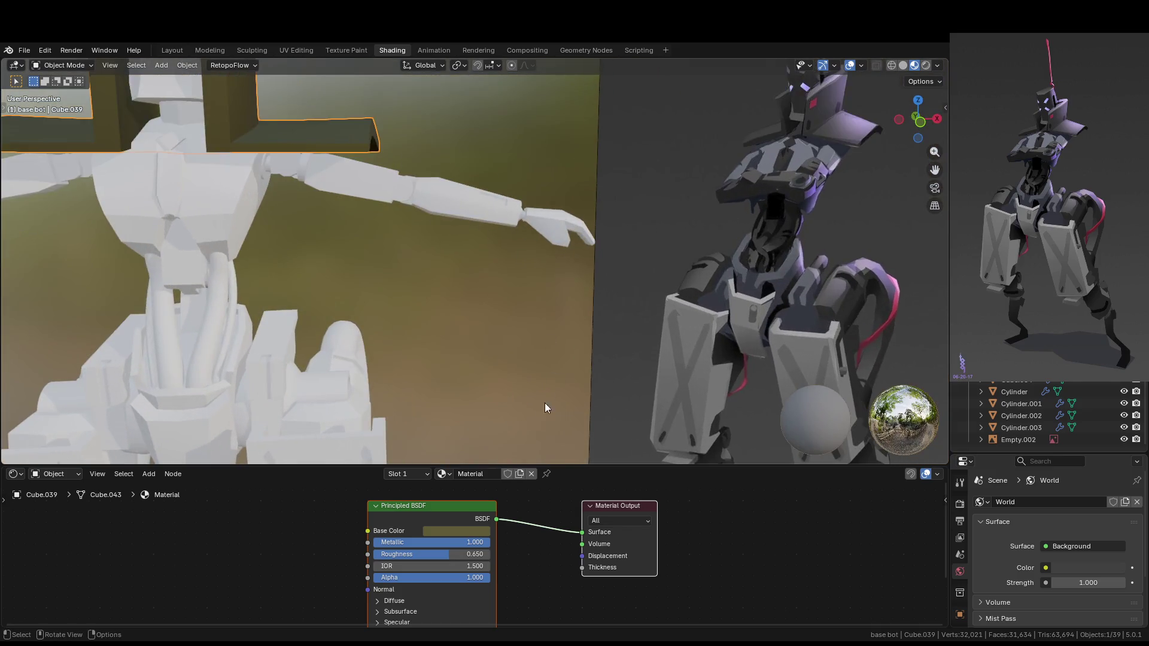
{"action": "scroll", "coordinate": [549, 397], "scroll_direction": "down", "scroll_amount": 3}
{"action": "left_click", "coordinate": [479, 531]}
{"action": "left_click", "coordinate": [518, 513]}
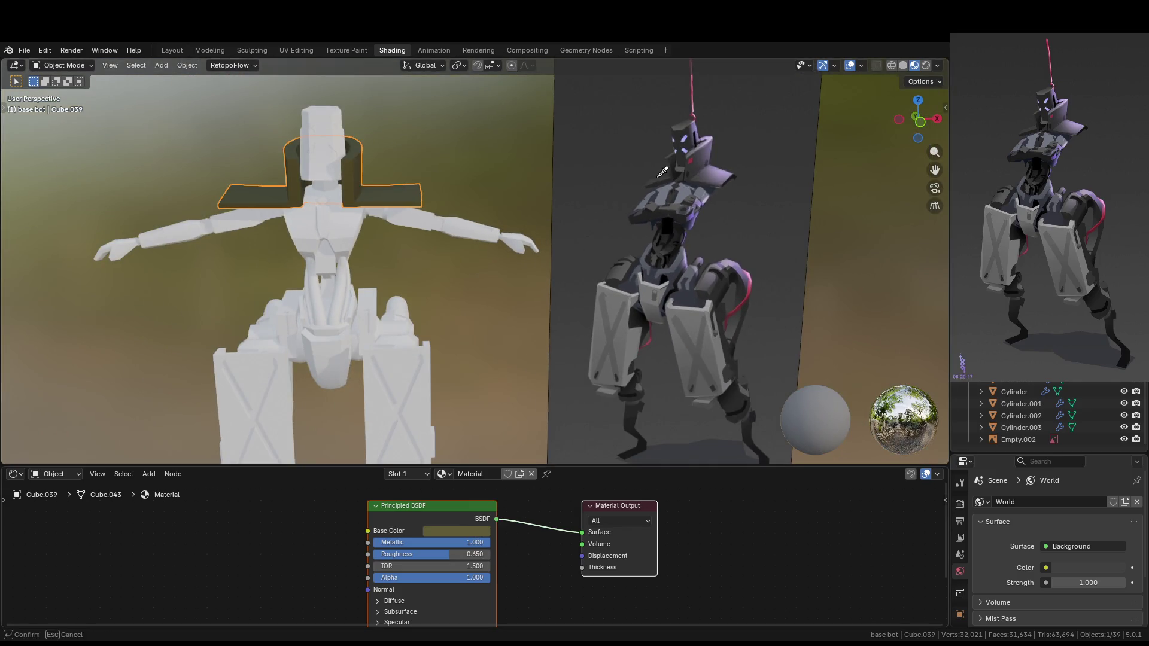
{"action": "left_click", "coordinate": [677, 138]}
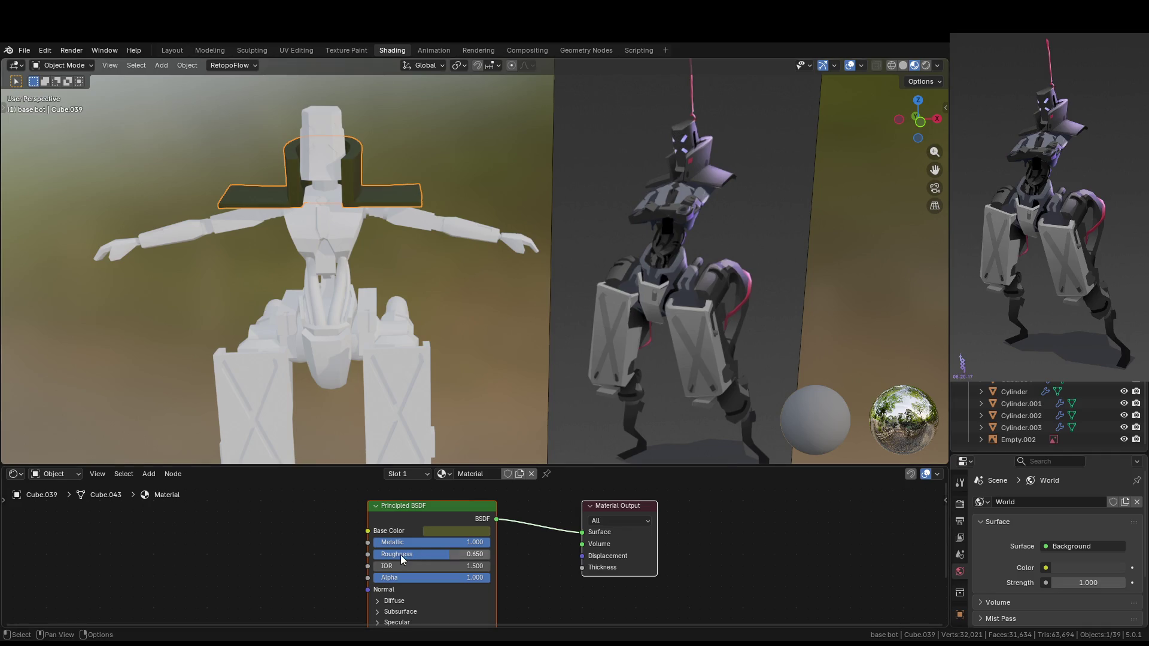
{"action": "left_click", "coordinate": [448, 533]}
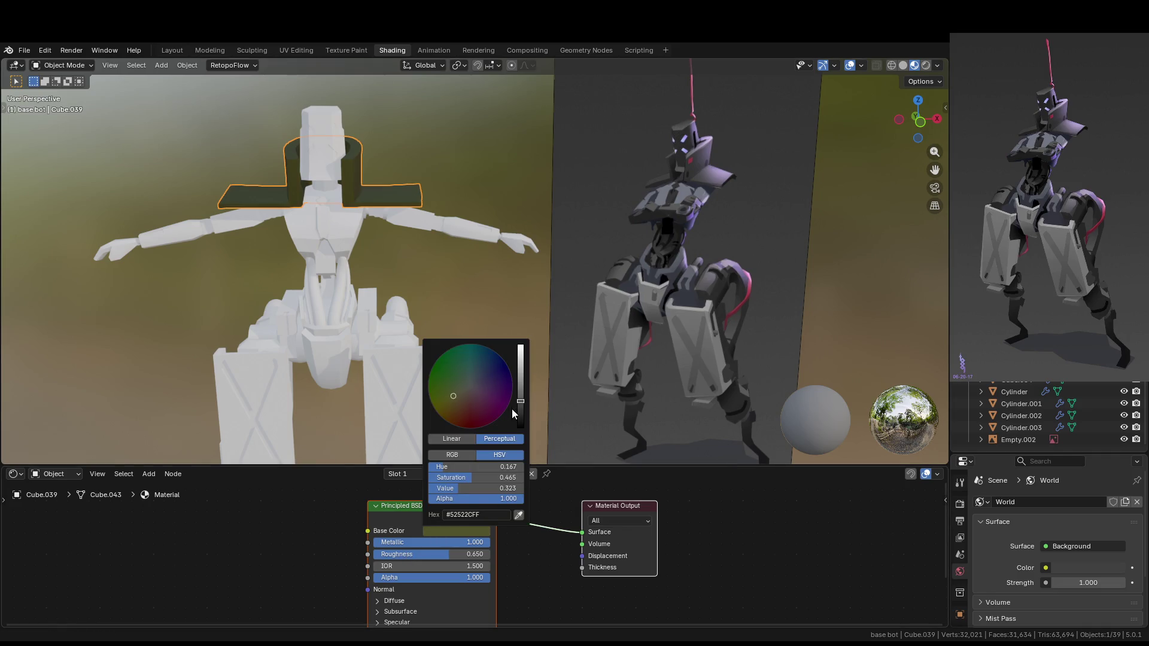
{"action": "mouse_move", "coordinate": [489, 412]}
{"action": "left_mouse_down"}
{"action": "mouse_move", "coordinate": [471, 389]}
{"action": "mouse_move", "coordinate": [521, 406]}
{"action": "left_mouse_up"}
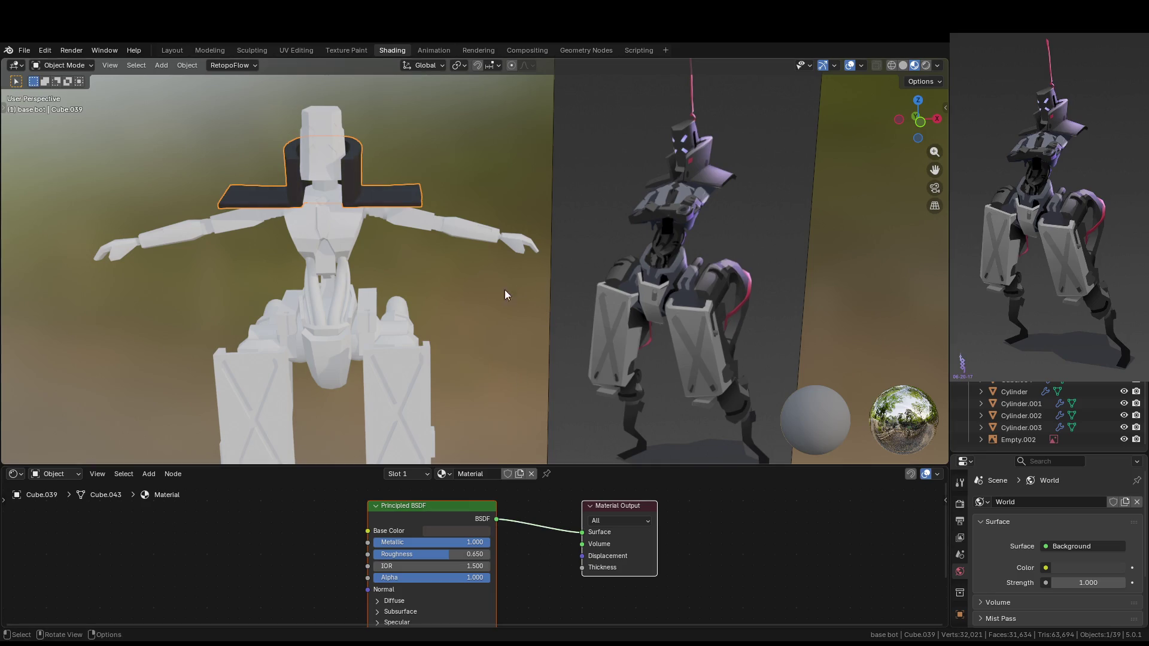
{"action": "left_click", "coordinate": [469, 301]}
{"action": "middle_click_drag", "start_coordinate": [469, 300], "coordinate": [450, 305]}
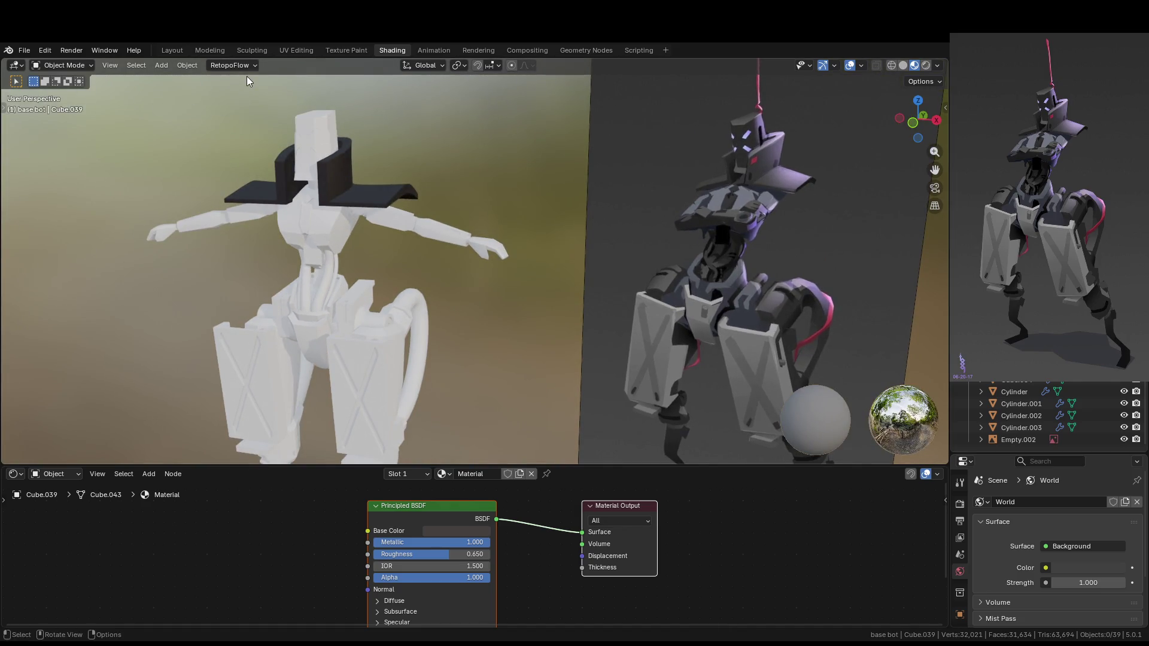
{"action": "middle_click_drag", "start_coordinate": [433, 226], "coordinate": [416, 223]}
Assign the existing Material to the chest and make it a single-user Material.002
{"action": "left_click", "coordinate": [350, 237]}
{"action": "left_click", "coordinate": [452, 475]}
{"action": "left_click", "coordinate": [497, 474]}
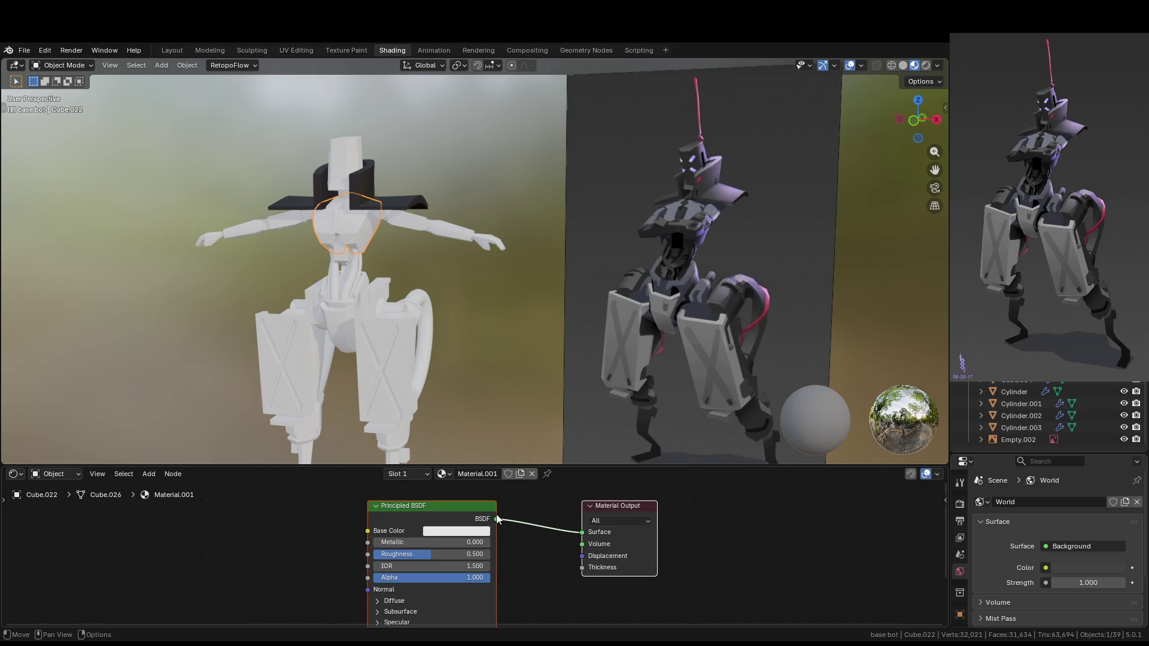
{"action": "left_click", "coordinate": [446, 475]}
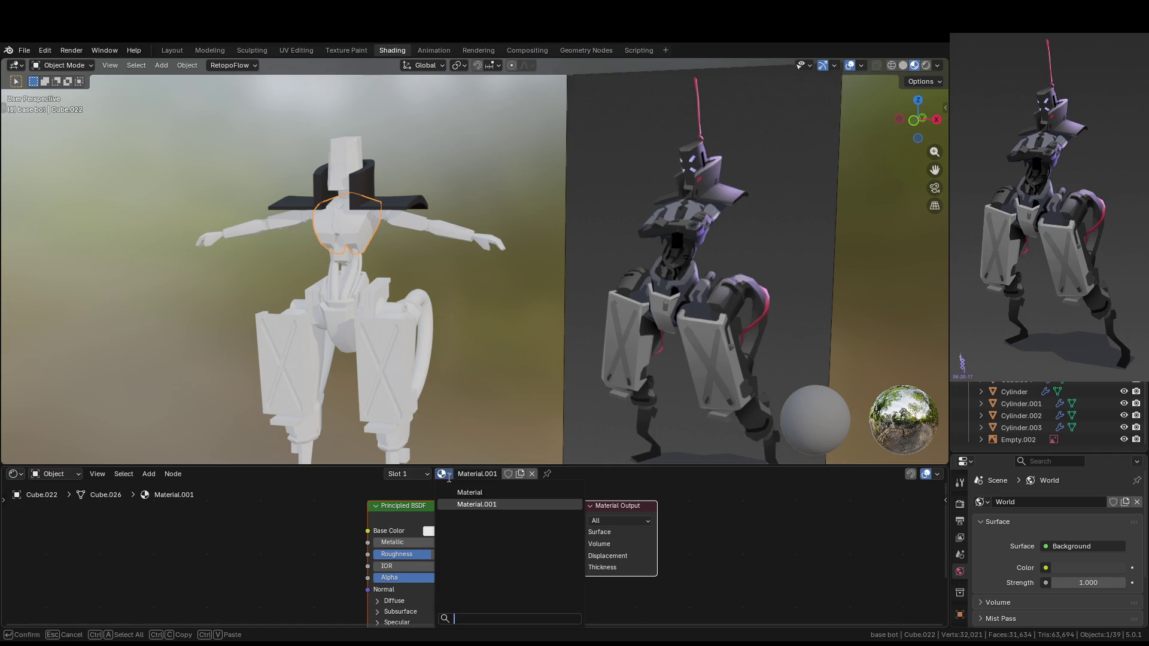
{"action": "left_click", "coordinate": [473, 492]}
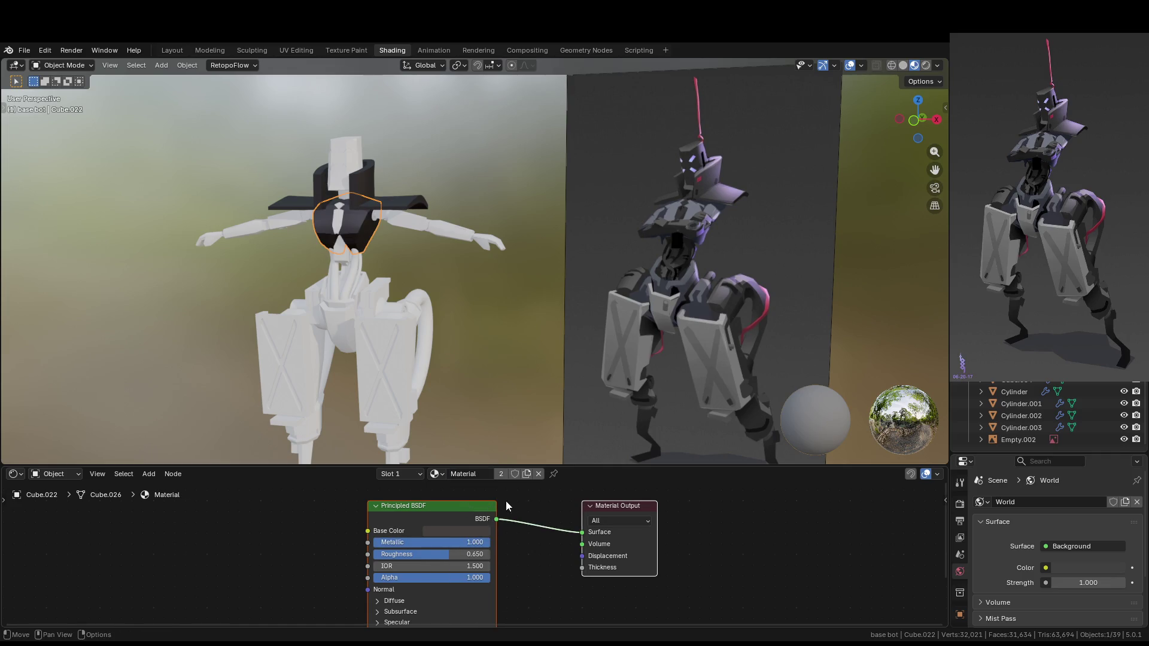
{"action": "left_click", "coordinate": [526, 474]}
Sample an olive tone from the reference for the chest, then reselect the chest piece
{"action": "left_click", "coordinate": [466, 533]}
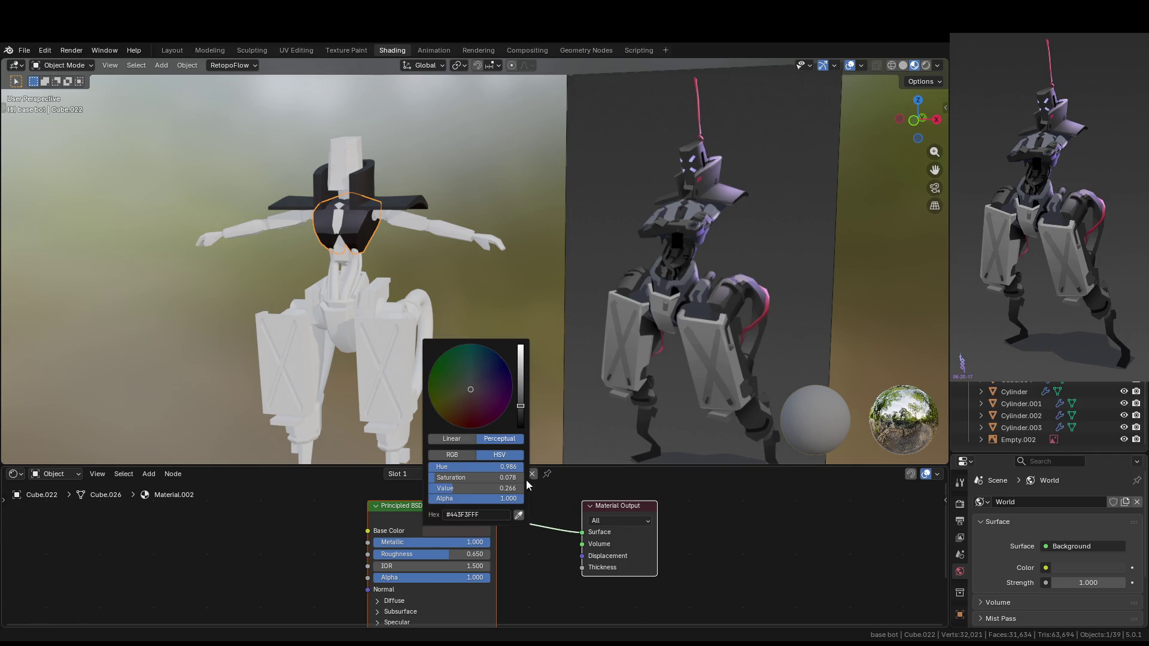
{"action": "left_click", "coordinate": [520, 516]}
{"action": "left_click", "coordinate": [671, 216]}
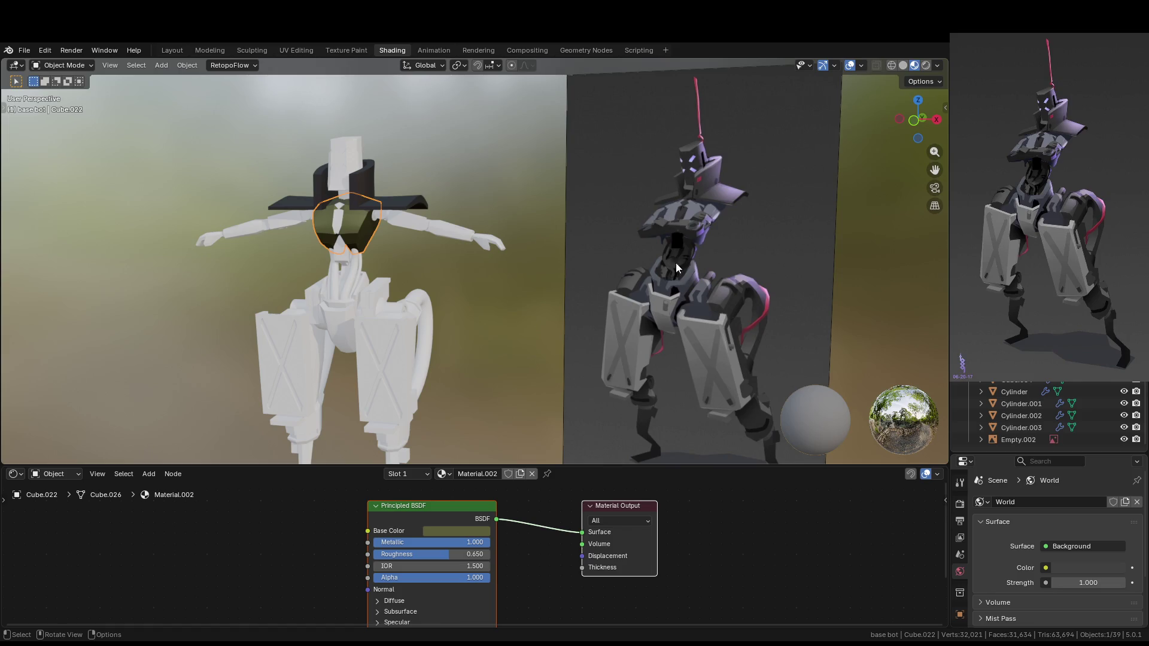
{"action": "left_click", "coordinate": [604, 252]}
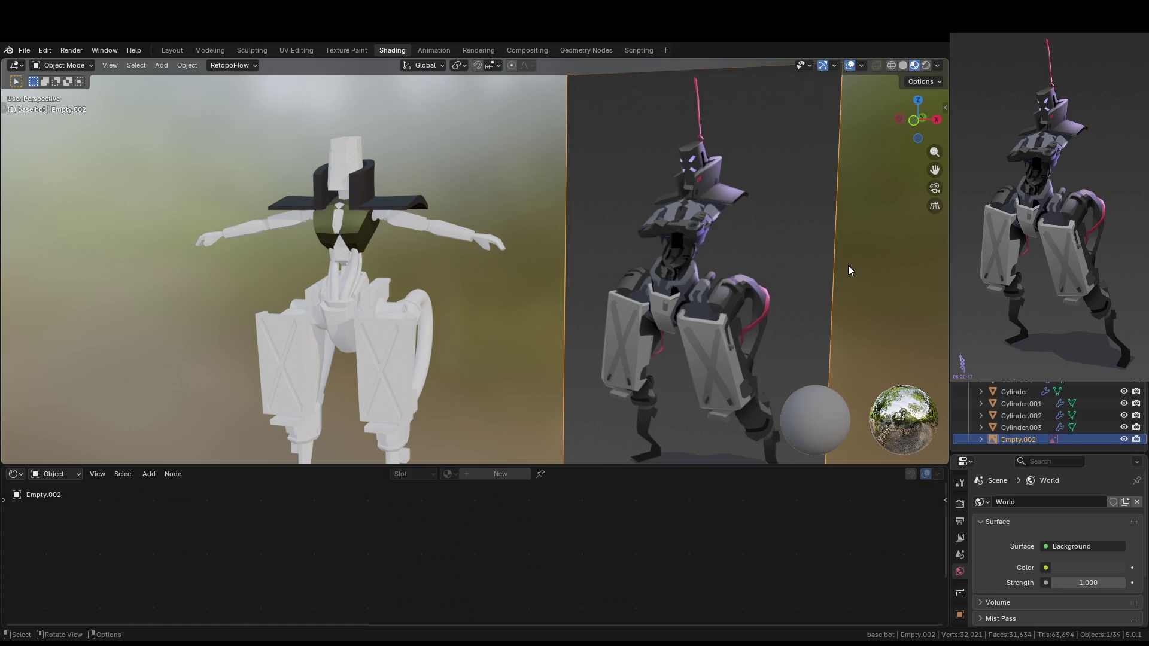
{"action": "scroll", "coordinate": [849, 270], "scroll_direction": "down", "scroll_amount": 5}
{"action": "mouse_move", "coordinate": [573, 325]}
{"action": "middle_mouse_down"}
{"action": "mouse_move", "coordinate": [515, 225]}
{"action": "mouse_move", "coordinate": [435, 223]}
{"action": "mouse_move", "coordinate": [551, 260]}
{"action": "mouse_move", "coordinate": [390, 249]}
{"action": "middle_mouse_up"}
{"action": "right_click", "coordinate": [391, 249]}
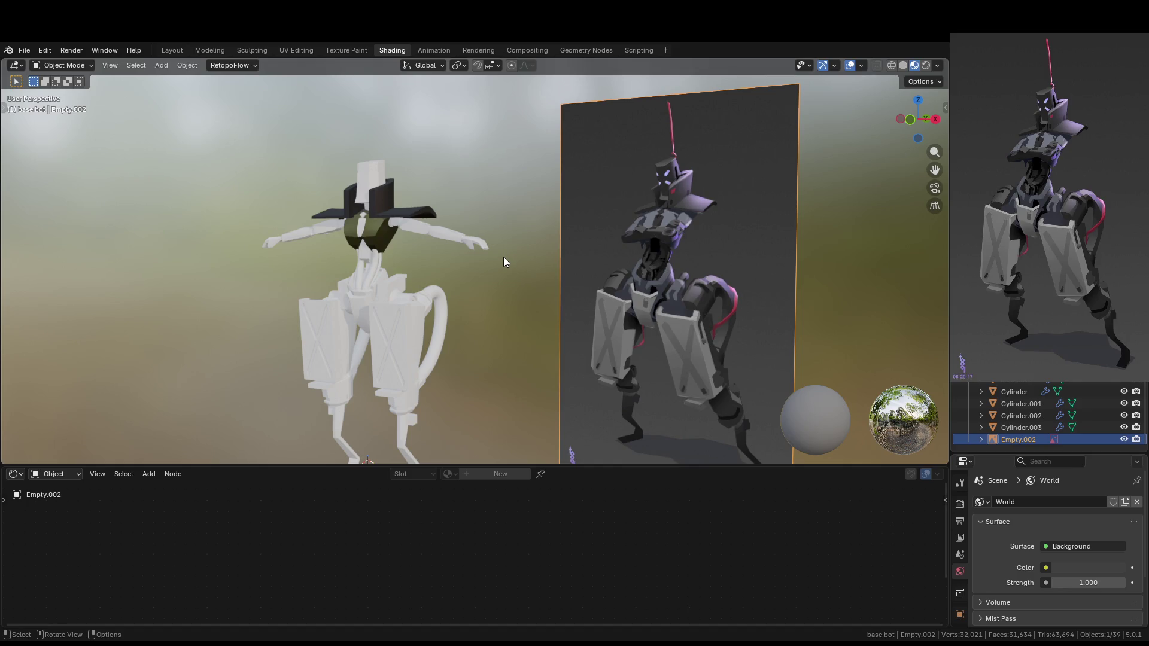
{"action": "left_click", "coordinate": [382, 239]}
{"action": "left_click", "coordinate": [1030, 436]}
{"action": "left_click", "coordinate": [379, 239]}
Sample a lighter grey from the reference render for the chest's base colour
{"action": "left_click", "coordinate": [478, 532]}
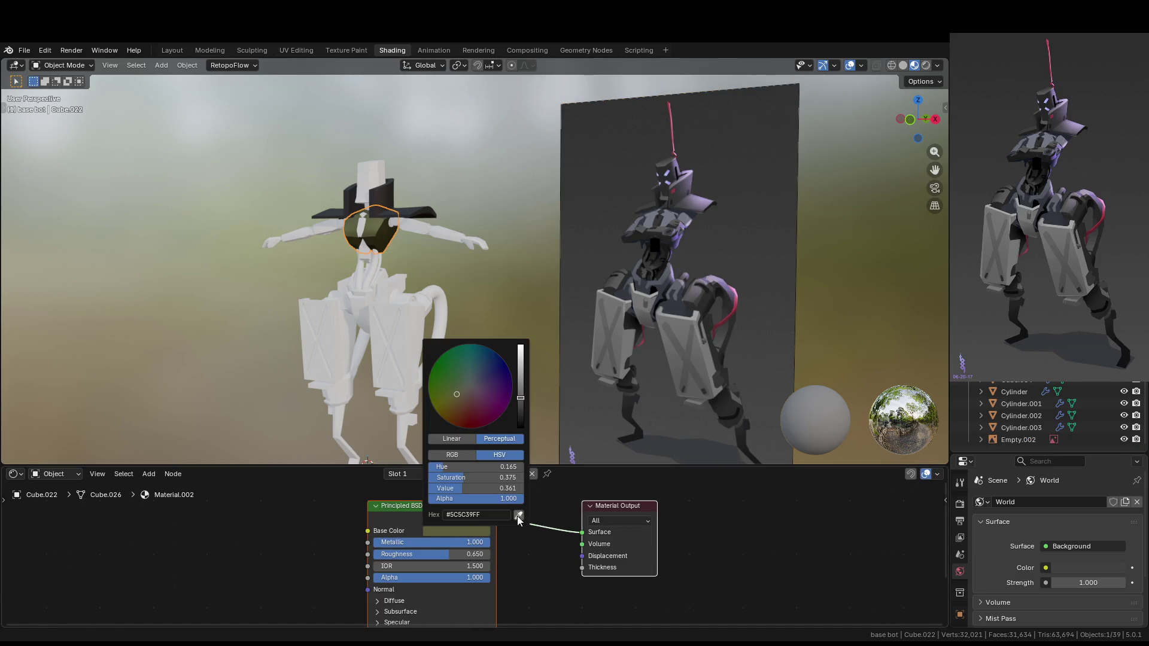
{"action": "left_click", "coordinate": [520, 514]}
{"action": "mouse_move", "coordinate": [661, 209]}
{"action": "left_mouse_down"}
{"action": "mouse_move", "coordinate": [659, 282]}
{"action": "mouse_move", "coordinate": [523, 211]}
{"action": "mouse_move", "coordinate": [415, 111]}
{"action": "mouse_move", "coordinate": [175, 254]}
{"action": "mouse_move", "coordinate": [490, 458]}
{"action": "mouse_move", "coordinate": [418, 293]}
{"action": "mouse_move", "coordinate": [331, 282]}
{"action": "mouse_move", "coordinate": [799, 303]}
{"action": "mouse_move", "coordinate": [918, 425]}
{"action": "mouse_move", "coordinate": [749, 437]}
{"action": "mouse_move", "coordinate": [727, 566]}
{"action": "mouse_move", "coordinate": [748, 409]}
{"action": "mouse_move", "coordinate": [686, 355]}
{"action": "mouse_move", "coordinate": [686, 325]}
{"action": "mouse_move", "coordinate": [643, 387]}
{"action": "left_mouse_up"}
{"action": "mouse_move", "coordinate": [530, 289]}
{"action": "middle_mouse_down"}
{"action": "mouse_move", "coordinate": [654, 290]}
{"action": "mouse_move", "coordinate": [411, 275]}
{"action": "mouse_move", "coordinate": [466, 257]}
{"action": "middle_mouse_up"}
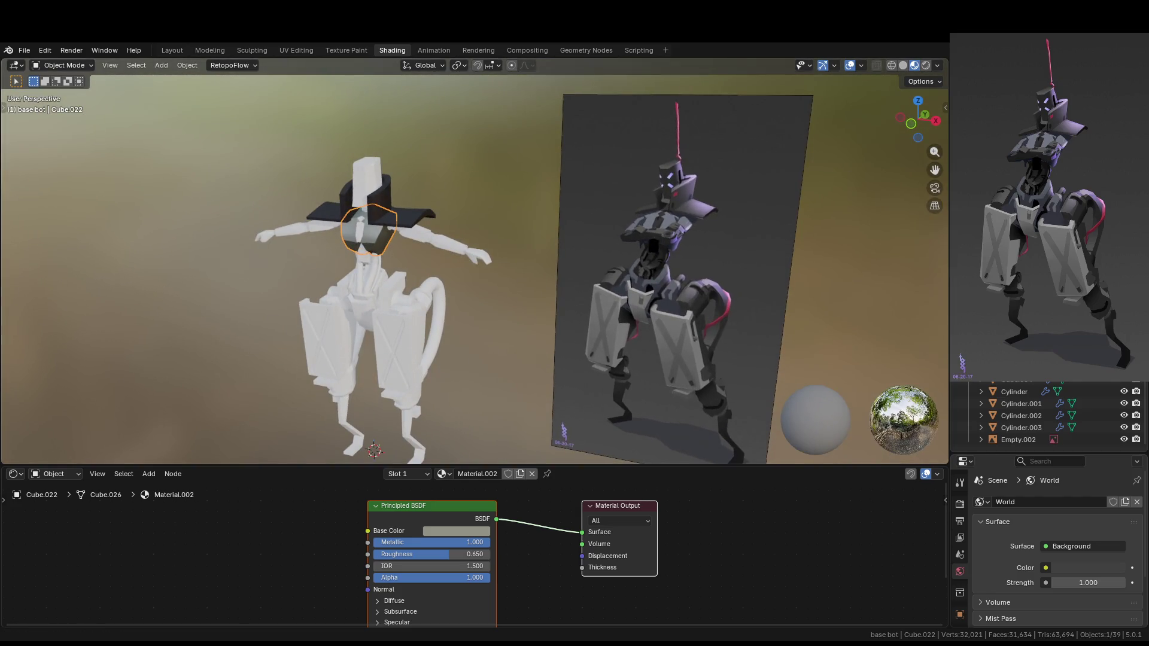
{"action": "scroll", "coordinate": [595, 350], "scroll_direction": "up", "scroll_amount": 1}
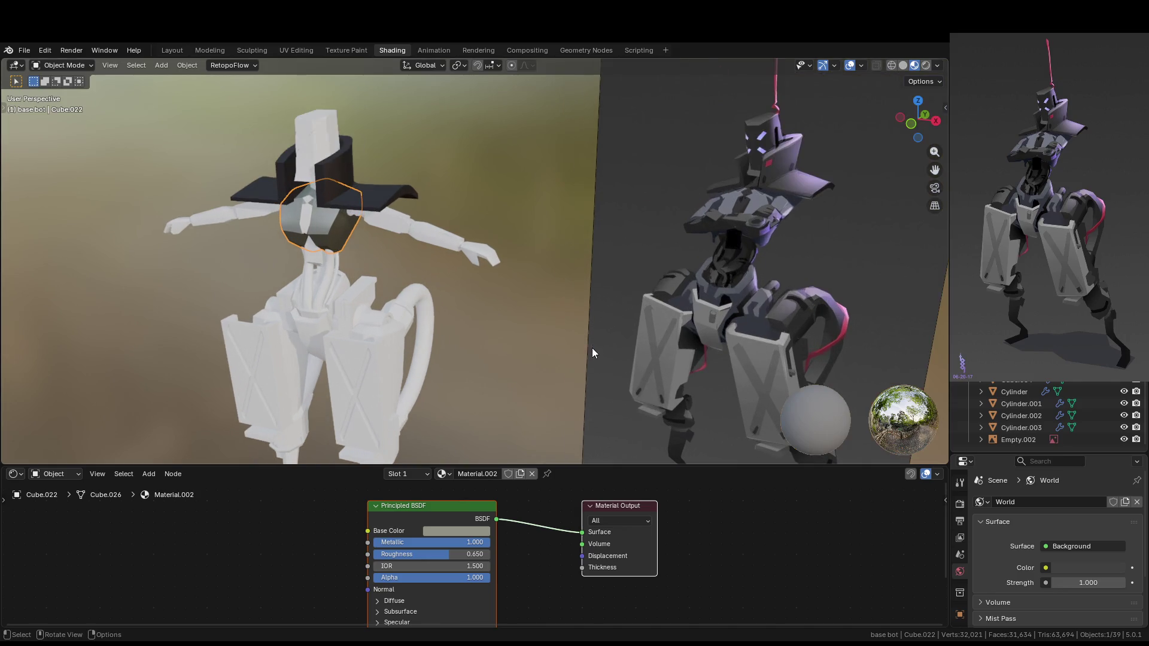
{"action": "scroll", "coordinate": [536, 359], "scroll_direction": "up", "scroll_amount": 1}
Tint the chest blue-grey #7C8891 and lower its roughness to about 0.72
{"action": "left_click", "coordinate": [474, 532]}
{"action": "mouse_move", "coordinate": [493, 388]}
{"action": "left_mouse_down"}
{"action": "mouse_move", "coordinate": [473, 381]}
{"action": "mouse_move", "coordinate": [521, 389]}
{"action": "mouse_move", "coordinate": [521, 366]}
{"action": "left_mouse_up"}
{"action": "mouse_move", "coordinate": [455, 554]}
{"action": "left_mouse_down"}
{"action": "mouse_move", "coordinate": [444, 554]}
{"action": "mouse_move", "coordinate": [458, 555]}
{"action": "mouse_move", "coordinate": [456, 542]}
{"action": "mouse_move", "coordinate": [374, 542]}
{"action": "mouse_move", "coordinate": [491, 543]}
{"action": "left_mouse_up"}
{"action": "mouse_move", "coordinate": [561, 408]}
{"action": "middle_mouse_down"}
{"action": "mouse_move", "coordinate": [587, 369]}
{"action": "mouse_move", "coordinate": [622, 353]}
{"action": "mouse_move", "coordinate": [619, 386]}
{"action": "mouse_move", "coordinate": [591, 354]}
{"action": "middle_mouse_up"}
{"action": "left_click", "coordinate": [583, 368]}
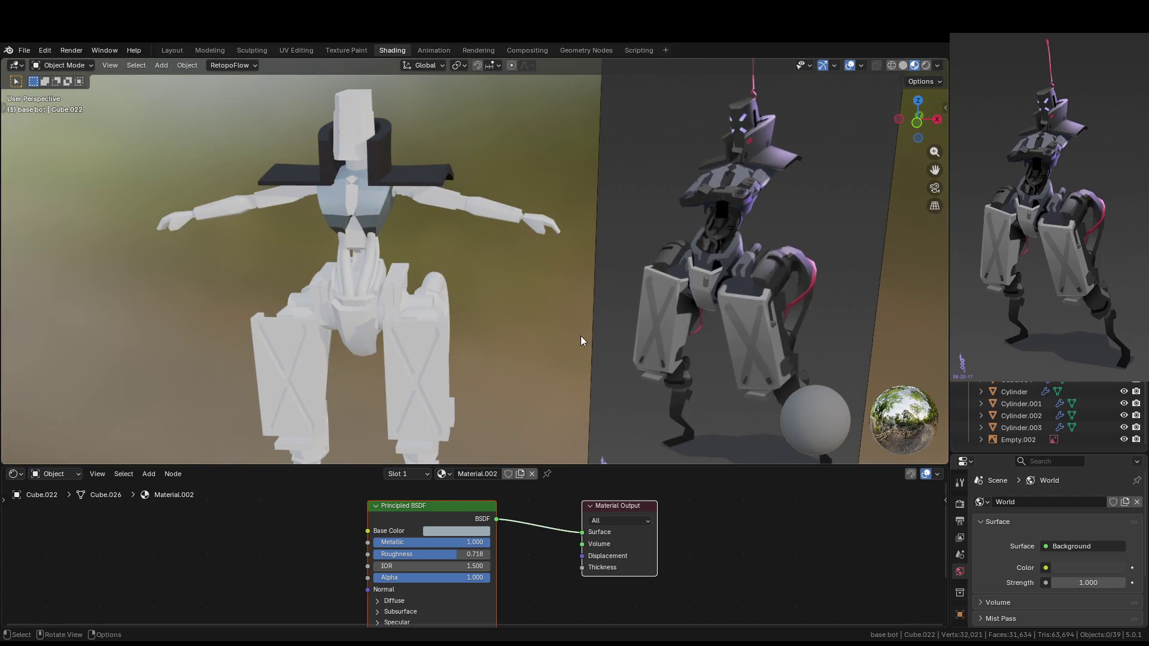
Select the upper arm, lower chest piece, both forearms, the hands and the elbow piece
{"action": "middle_click_drag", "start_coordinate": [504, 265], "coordinate": [472, 215]}
{"action": "scroll", "coordinate": [465, 209], "scroll_direction": "up", "scroll_amount": 1}
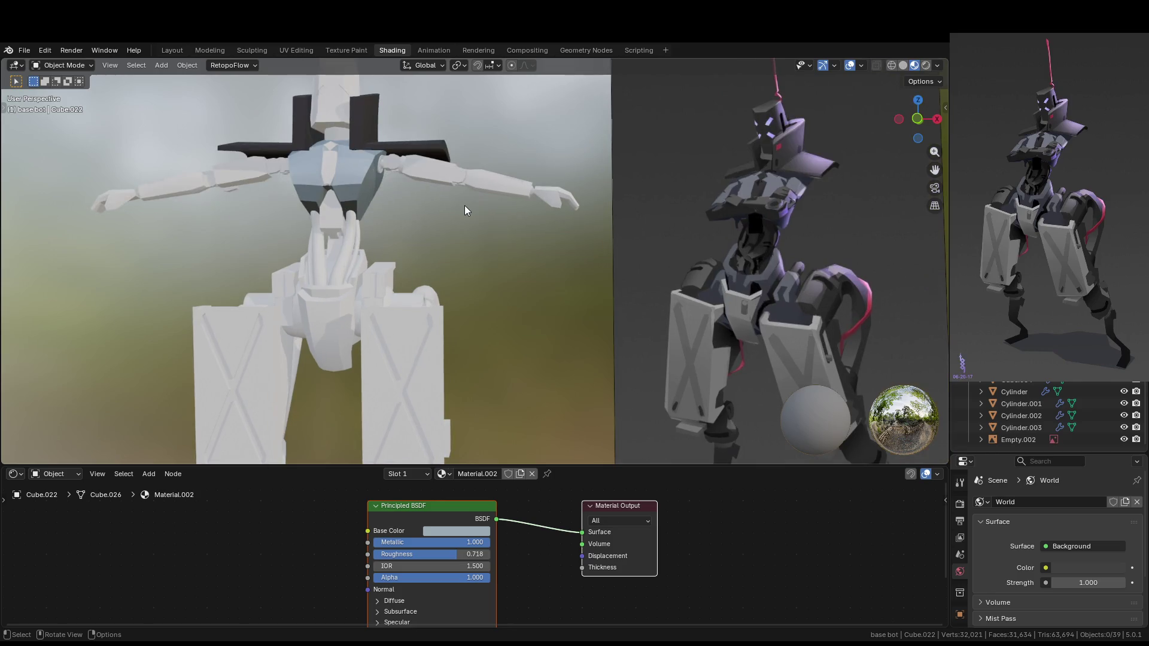
{"action": "left_click", "coordinate": [454, 177]}
{"action": "mouse_move", "coordinate": [435, 218]}
{"action": "middle_mouse_down"}
{"action": "mouse_move", "coordinate": [497, 286]}
{"action": "mouse_move", "coordinate": [508, 270]}
{"action": "middle_mouse_up"}
{"action": "left_click", "coordinate": [328, 164]}
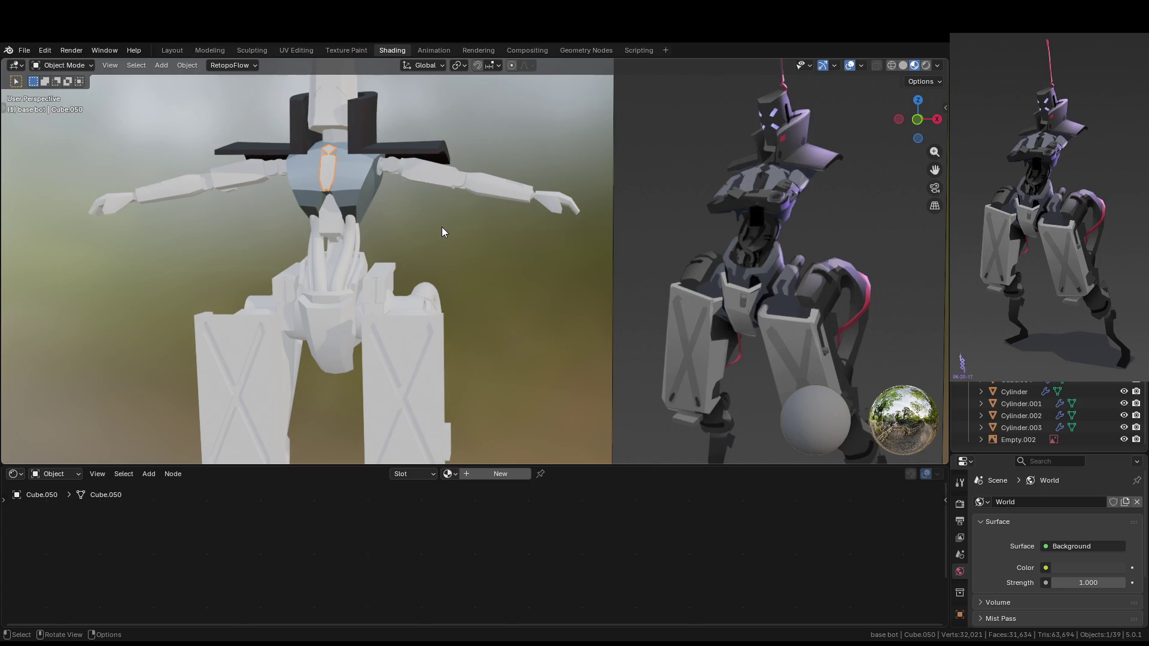
{"action": "left_click", "coordinate": [509, 185], "text": "shift"}
{"action": "left_click", "coordinate": [551, 207], "text": "shift"}
{"action": "left_click", "coordinate": [484, 197], "text": "shift"}
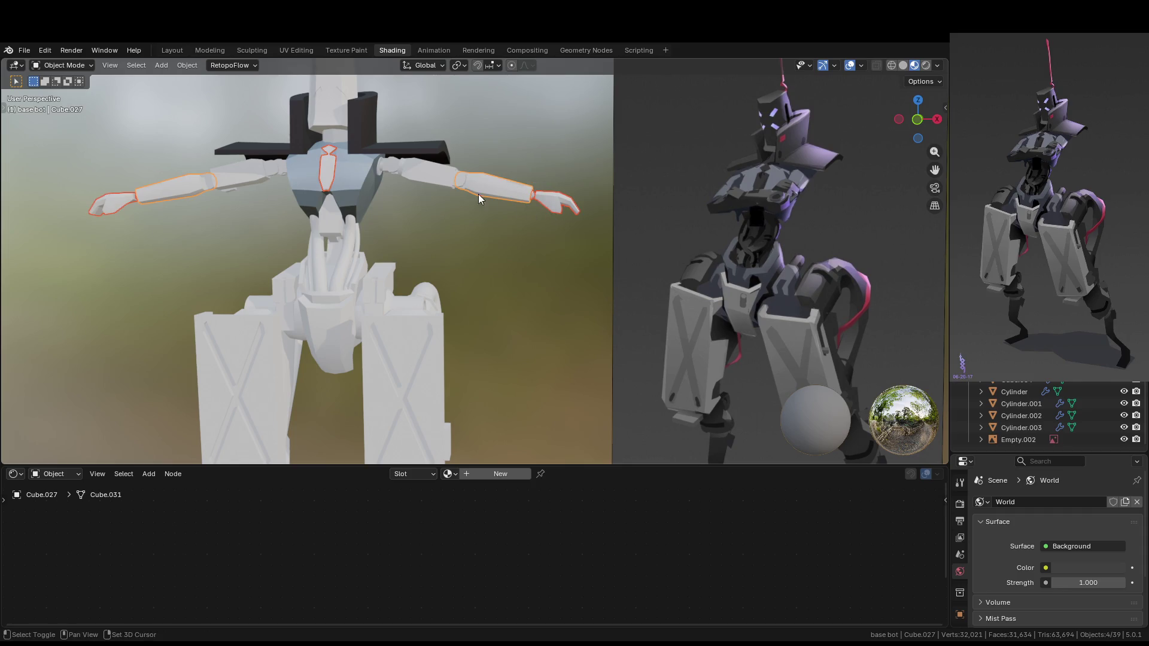
{"action": "left_click", "coordinate": [462, 181], "text": "shift"}
{"action": "key", "text": "ctrl+KP_Add"}
{"action": "key", "text": "ctrl+KP_Subtract"}
Drop the shoulder bar and upper arms from the selection and add both shoulder cylinders
{"action": "scroll", "coordinate": [397, 168], "scroll_direction": "up", "scroll_amount": 2}
{"action": "middle_click_drag", "start_coordinate": [396, 160], "coordinate": [519, 263], "text": "shift"}
{"action": "scroll", "coordinate": [501, 219], "scroll_direction": "up", "scroll_amount": 4}
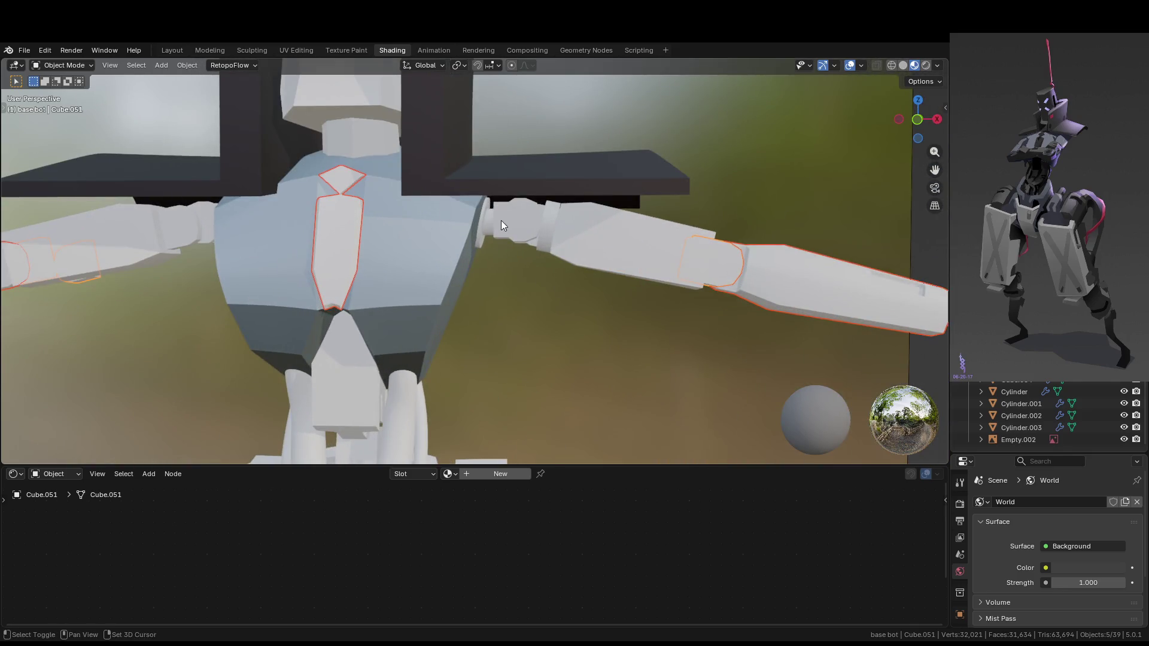
{"action": "left_click", "coordinate": [483, 237], "text": "shift"}
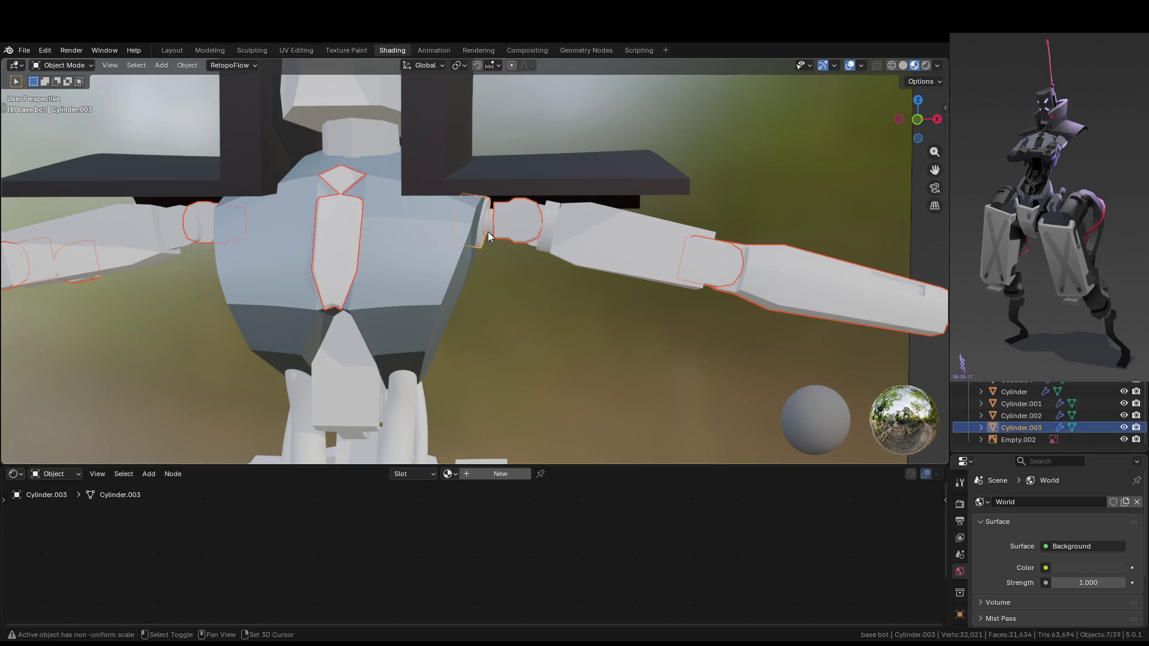
{"action": "left_click", "coordinate": [487, 231], "text": "shift"}
{"action": "mouse_move", "coordinate": [487, 232]}
{"action": "middle_mouse_down", "text": "ctrl"}
{"action": "mouse_move", "coordinate": [547, 272]}
{"action": "mouse_move", "coordinate": [526, 312]}
{"action": "mouse_move", "coordinate": [533, 228]}
{"action": "mouse_move", "coordinate": [510, 252]}
{"action": "middle_mouse_up", "text": "ctrl"}
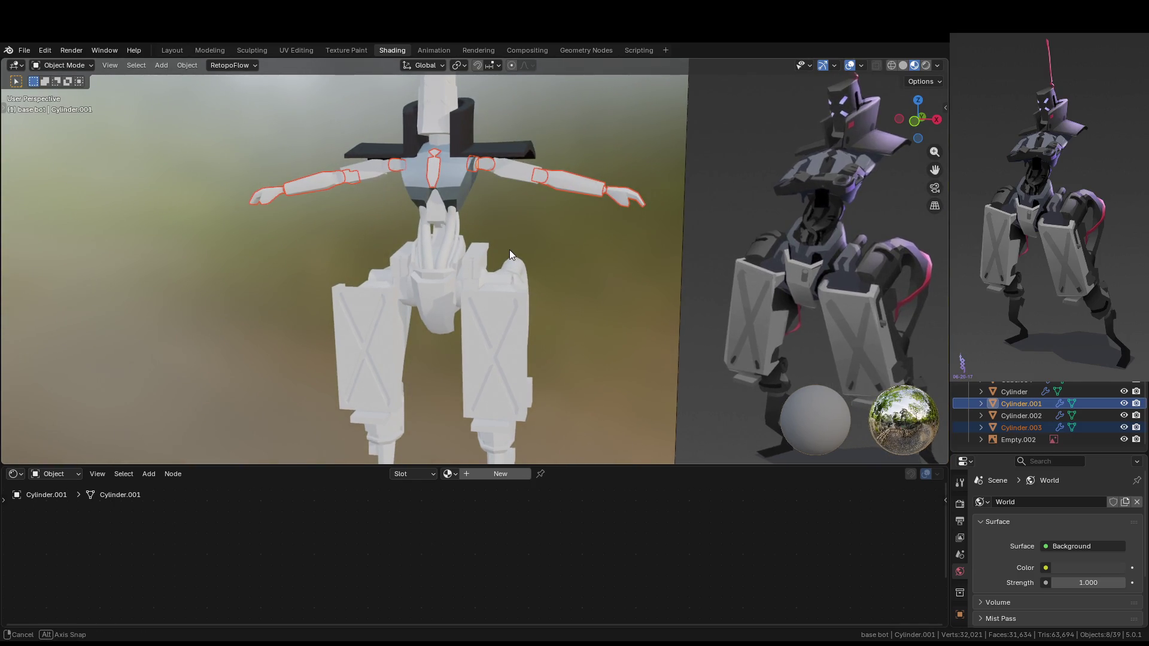
Link the dark shoulder plate's metallic material to all the selected arm and chest parts
{"action": "left_click", "coordinate": [526, 153], "text": "shift"}
{"action": "key", "text": "F3"}
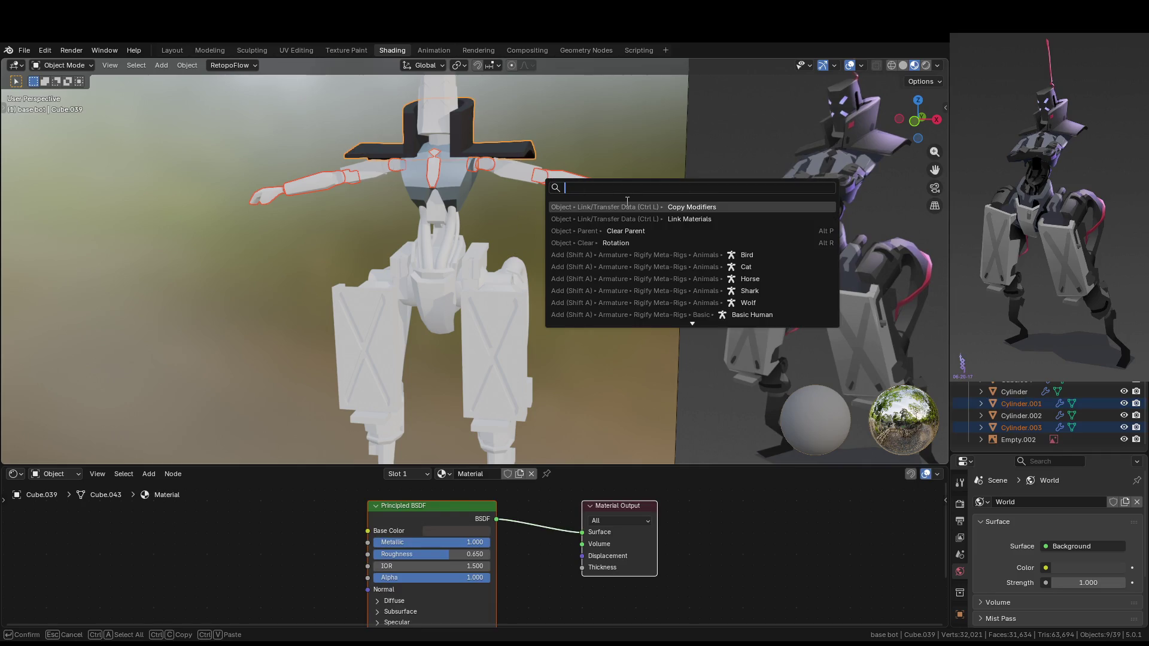
{"action": "left_click", "coordinate": [632, 220]}
{"action": "key", "text": "Tab"}
{"action": "scroll", "coordinate": [607, 264], "scroll_direction": "down", "scroll_amount": 3}
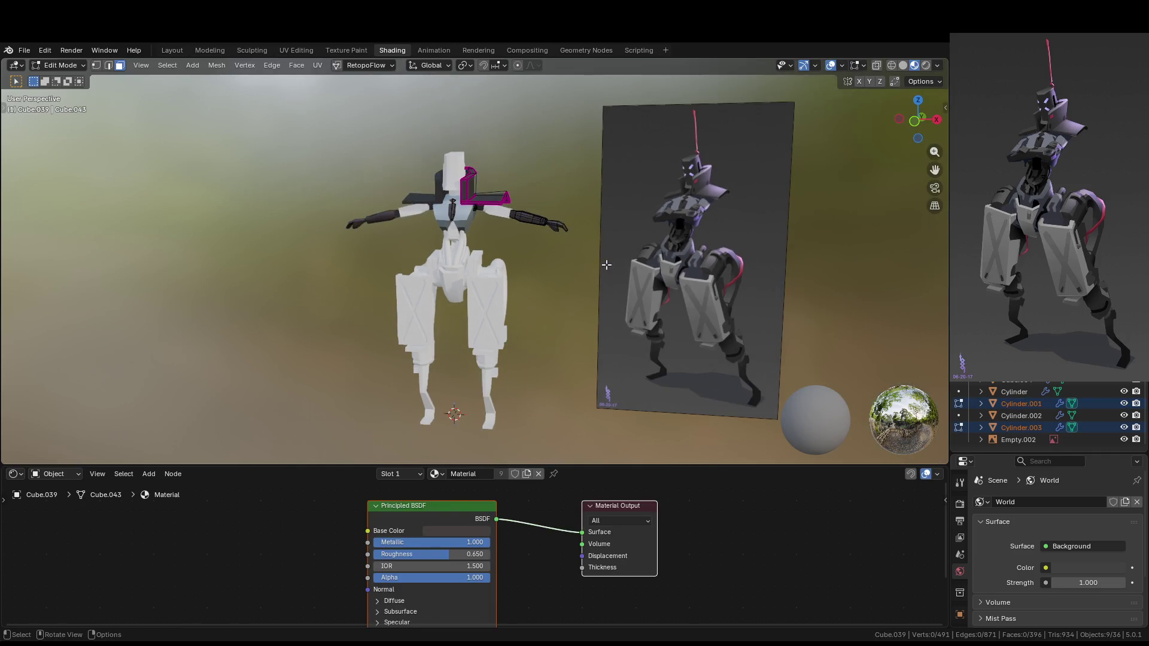
{"action": "key", "text": "Tab"}
{"action": "key", "text": "alt+a"}
{"action": "mouse_move", "coordinate": [587, 278]}
{"action": "middle_mouse_down"}
{"action": "mouse_move", "coordinate": [548, 297]}
{"action": "mouse_move", "coordinate": [556, 235]}
{"action": "middle_mouse_up"}
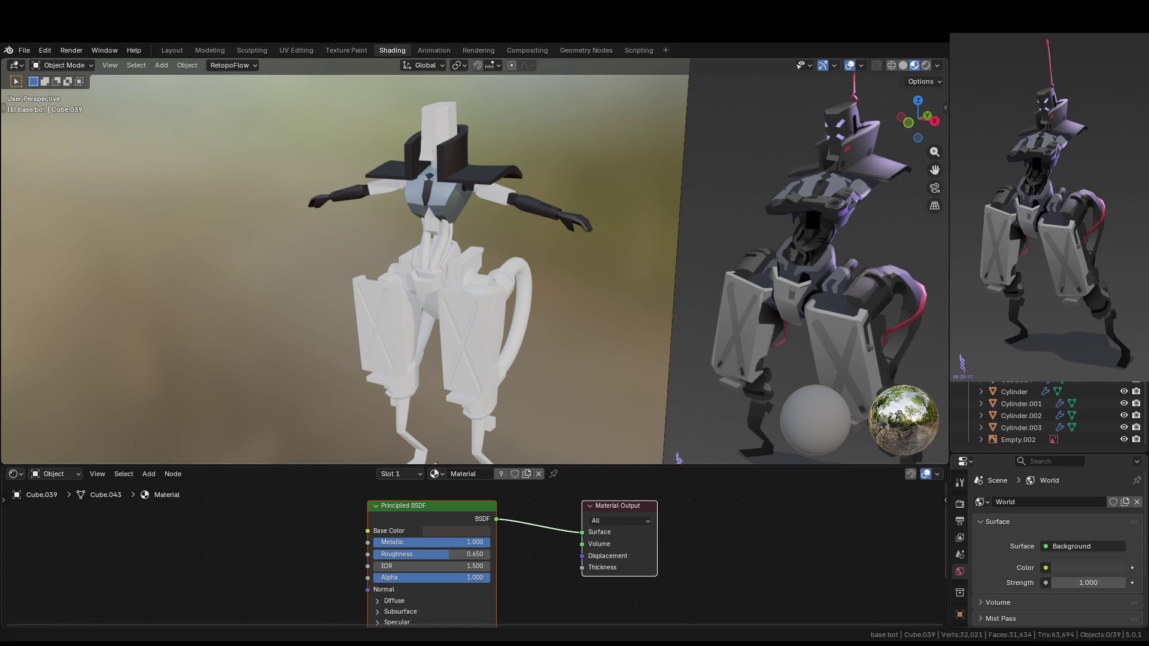
{"action": "middle_click_drag", "start_coordinate": [524, 276], "coordinate": [517, 270]}
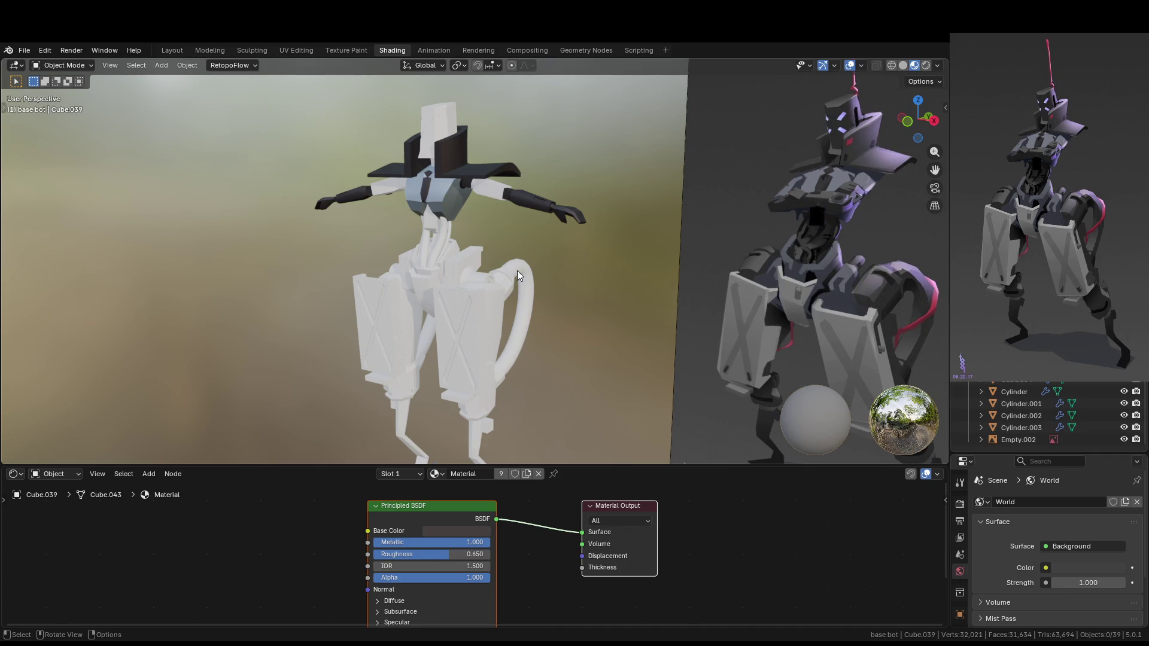
Select the looping hose curve and the lower leg pieces
{"action": "left_click", "coordinate": [515, 273]}
{"action": "mouse_move", "coordinate": [526, 283]}
{"action": "middle_mouse_down"}
{"action": "mouse_move", "coordinate": [531, 292]}
{"action": "mouse_move", "coordinate": [495, 293]}
{"action": "middle_mouse_up"}
{"action": "left_click", "coordinate": [504, 289], "text": "shift"}
{"action": "mouse_move", "coordinate": [552, 361]}
{"action": "middle_mouse_down", "text": "shift"}
{"action": "mouse_move", "coordinate": [552, 321]}
{"action": "mouse_move", "coordinate": [471, 315]}
{"action": "middle_mouse_up", "text": "shift"}
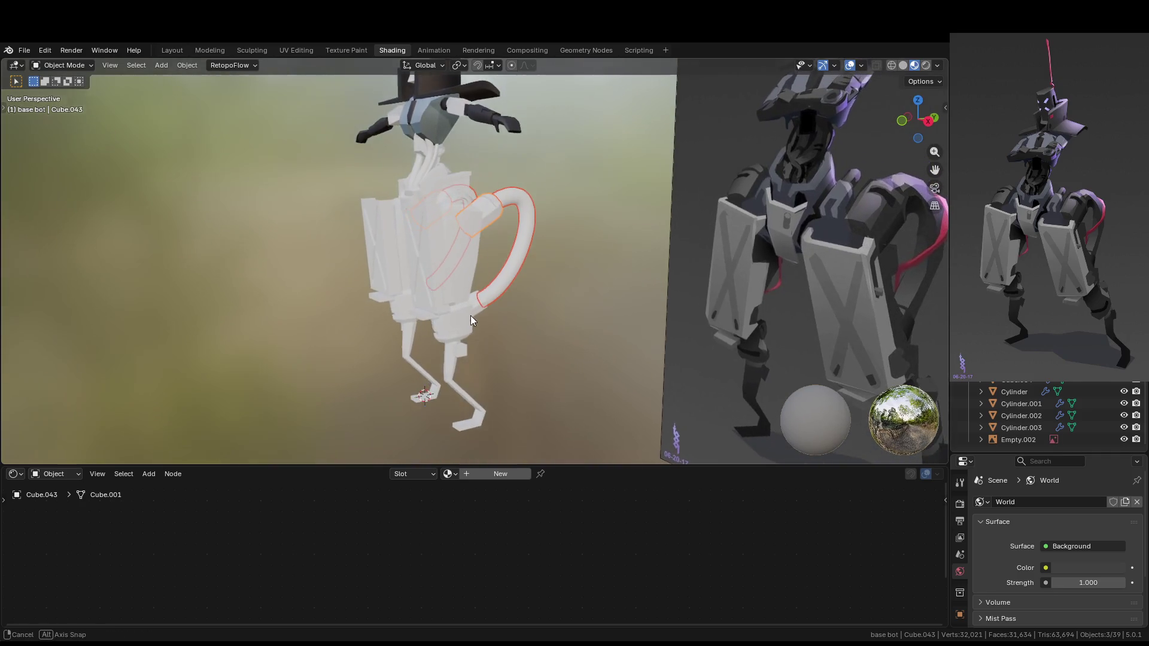
{"action": "left_click", "coordinate": [483, 313], "text": "shift"}
{"action": "left_click", "coordinate": [480, 312], "text": "shift"}
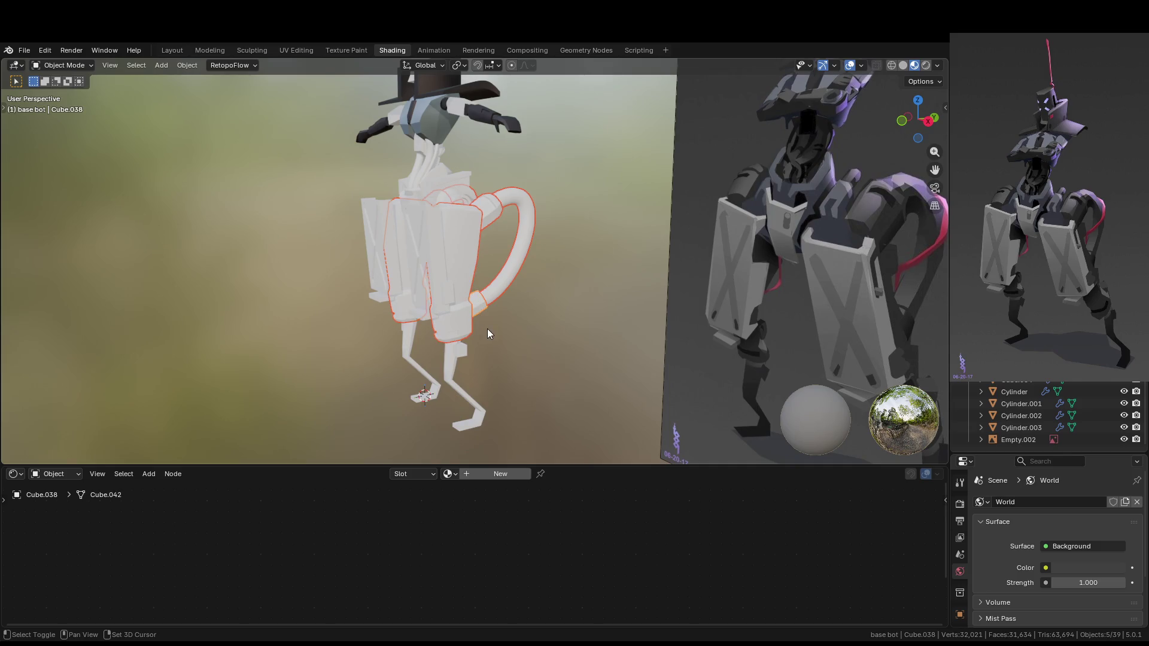
{"action": "middle_click_drag", "start_coordinate": [506, 335], "coordinate": [510, 296], "text": "shift"}
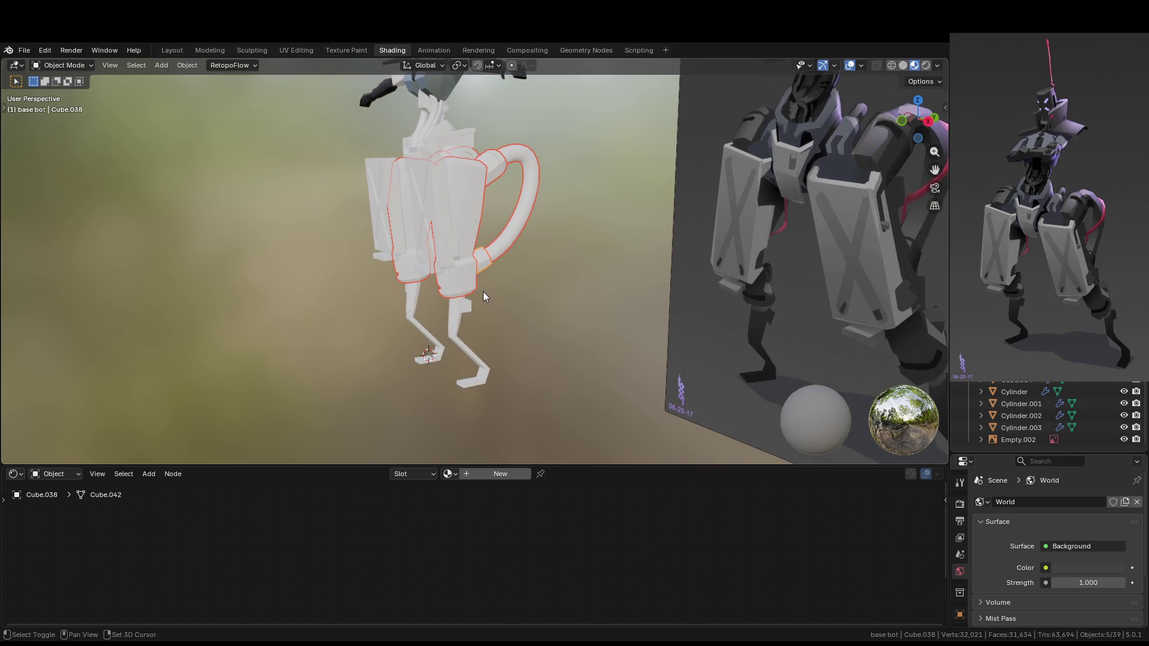
{"action": "left_click", "coordinate": [470, 310], "text": "shift"}
{"action": "left_click", "coordinate": [454, 330], "text": "shift"}
Add the torso struts and link a dark forearm's material to the whole selection
{"action": "mouse_move", "coordinate": [489, 251]}
{"action": "middle_mouse_down"}
{"action": "mouse_move", "coordinate": [480, 343]}
{"action": "mouse_move", "coordinate": [489, 289]}
{"action": "mouse_move", "coordinate": [518, 301]}
{"action": "mouse_move", "coordinate": [534, 277]}
{"action": "mouse_move", "coordinate": [578, 260]}
{"action": "middle_mouse_up"}
{"action": "left_click", "coordinate": [508, 283], "text": "shift"}
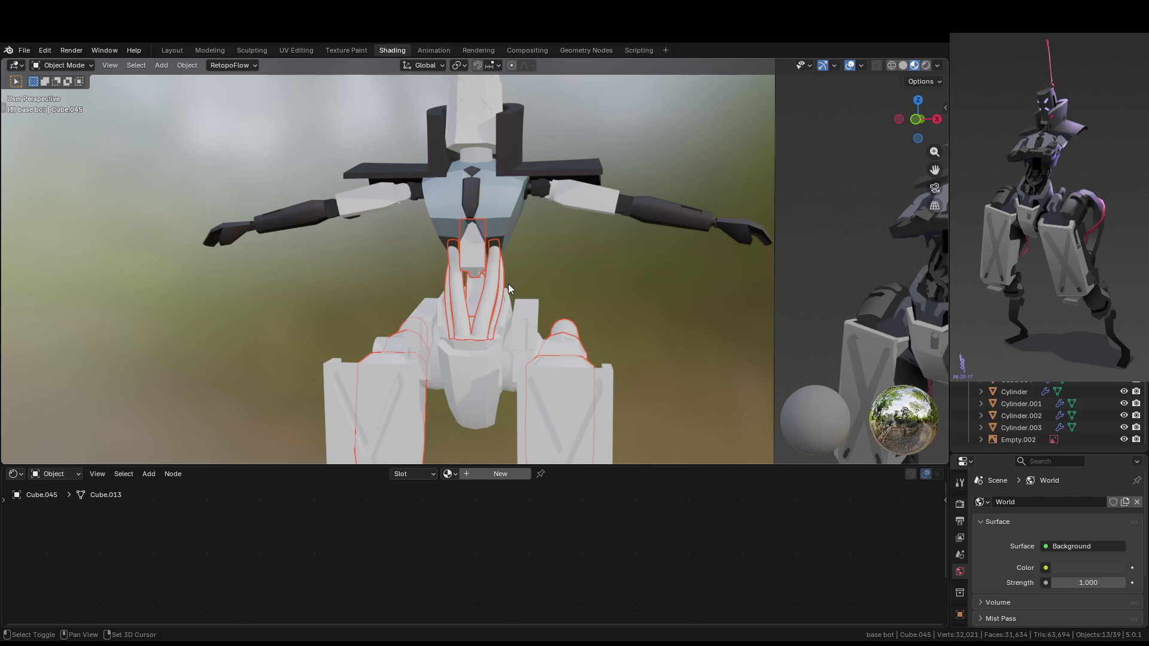
{"action": "scroll", "coordinate": [572, 305], "scroll_direction": "down", "scroll_amount": 4}
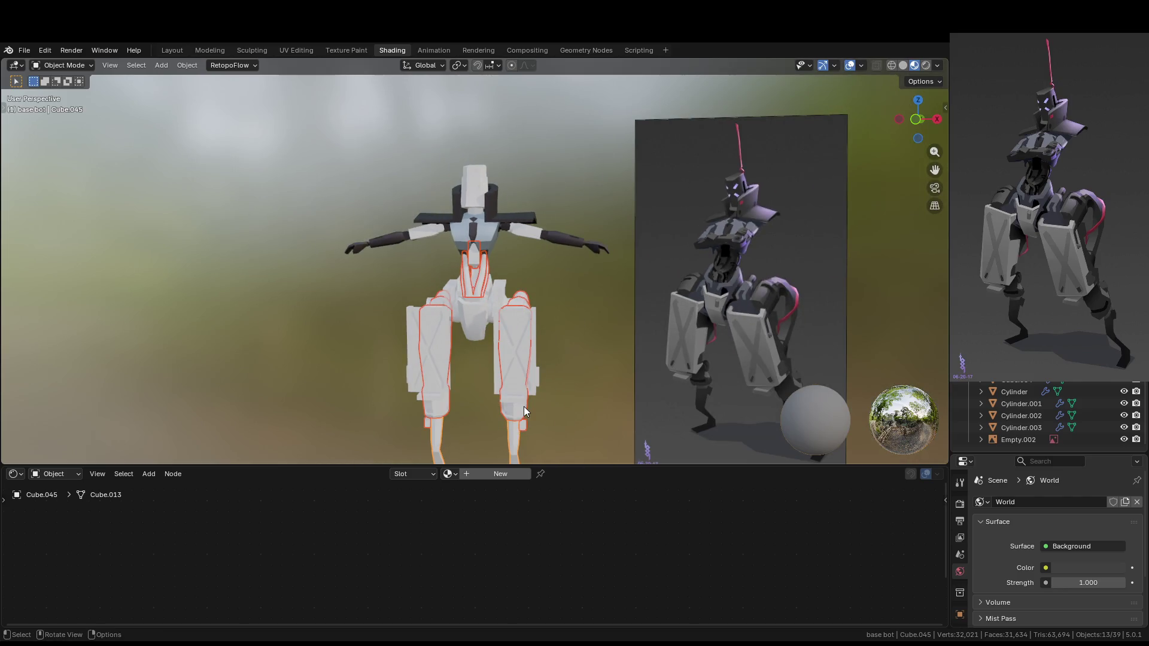
{"action": "left_click", "coordinate": [576, 241], "text": "shift"}
{"action": "key", "text": "F3"}
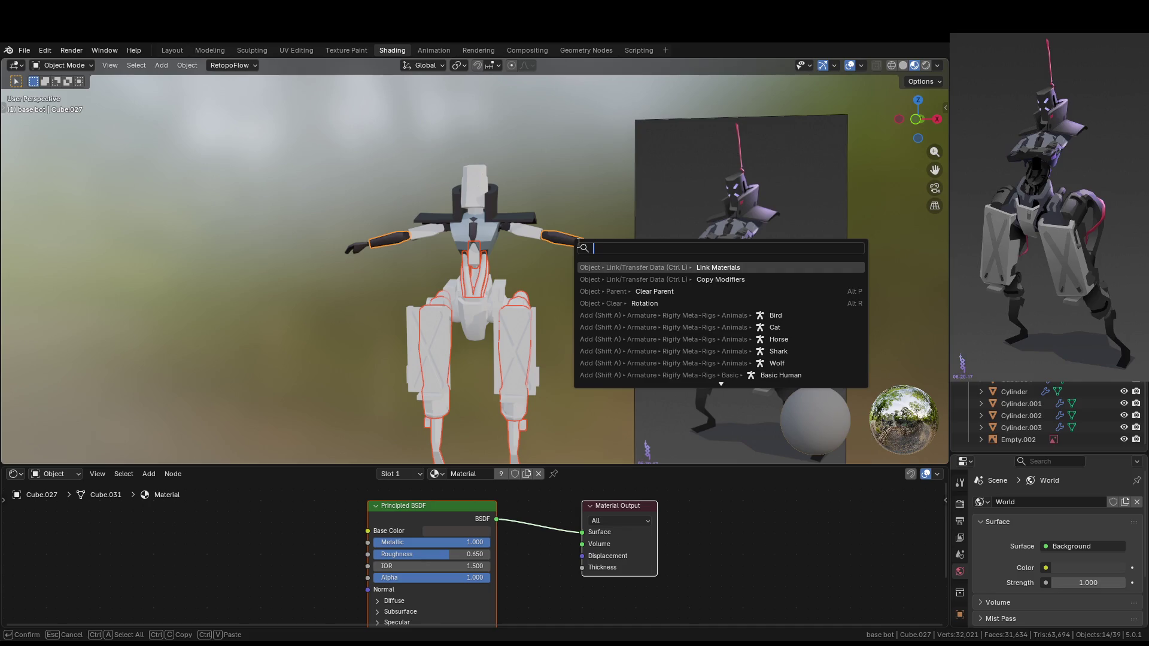
{"action": "left_click", "coordinate": [652, 271]}
{"action": "left_click", "coordinate": [584, 342]}
{"action": "middle_click_drag", "start_coordinate": [584, 342], "coordinate": [562, 379]}
Assign Material.002 to the two leg armour panels and tint its base colour
{"action": "scroll", "coordinate": [555, 379], "scroll_direction": "up", "scroll_amount": 3}
{"action": "scroll", "coordinate": [558, 348], "scroll_direction": "up", "scroll_amount": 2}
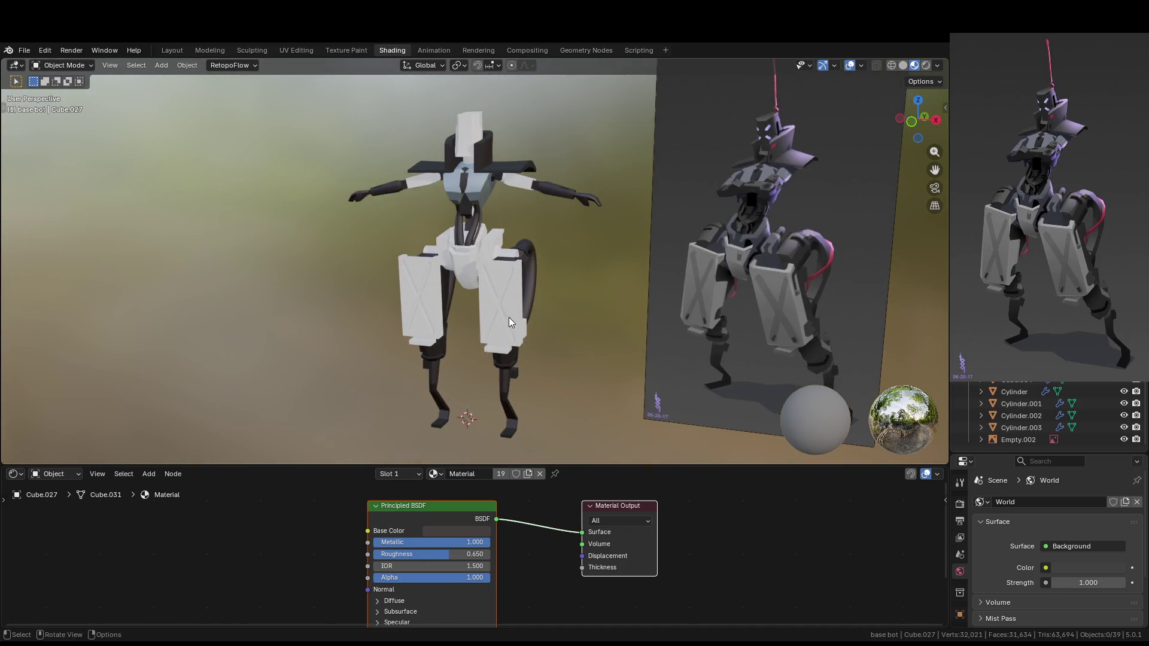
{"action": "left_click", "coordinate": [508, 318]}
{"action": "left_click", "coordinate": [450, 475]}
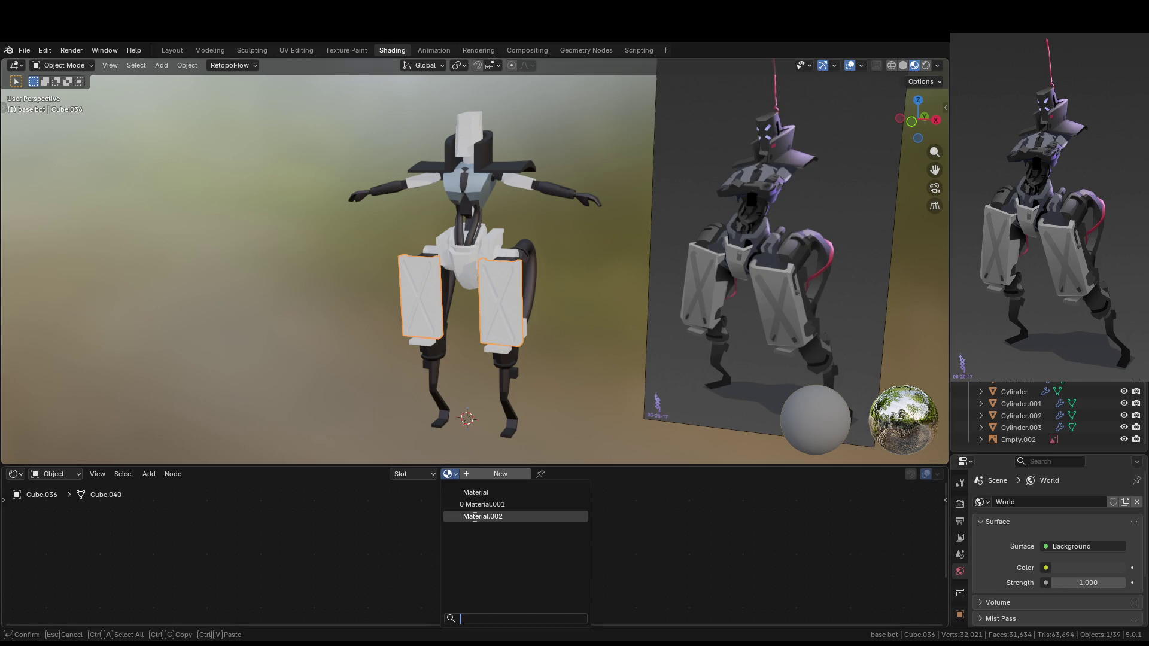
{"action": "left_click", "coordinate": [536, 518]}
{"action": "left_click", "coordinate": [486, 532]}
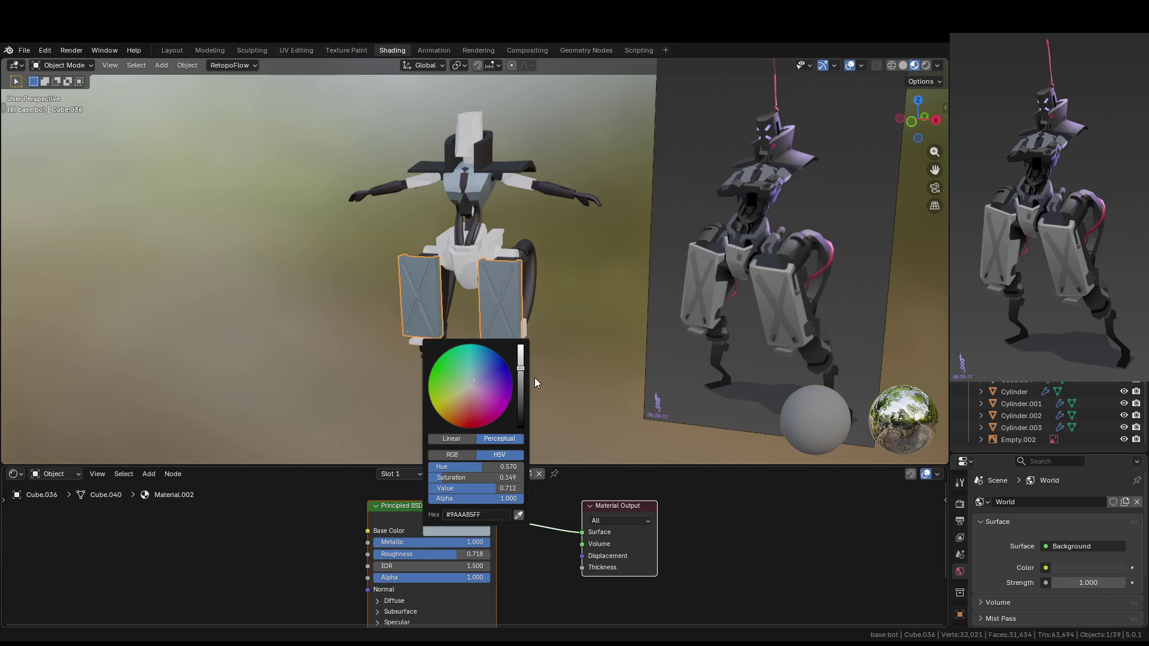
{"action": "left_click", "coordinate": [471, 389]}
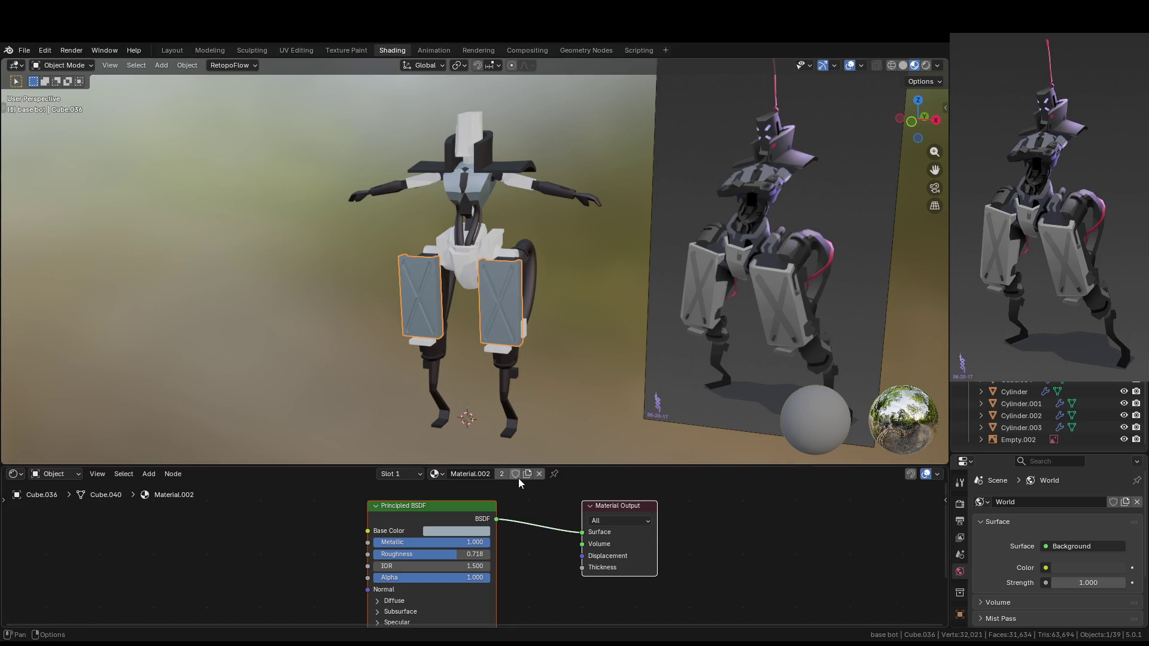
Make the panels' material a single-user Material.003 set to neutral light grey, saturation 0
{"action": "left_click", "coordinate": [528, 475]}
{"action": "left_click", "coordinate": [475, 532]}
{"action": "left_click", "coordinate": [476, 390]}
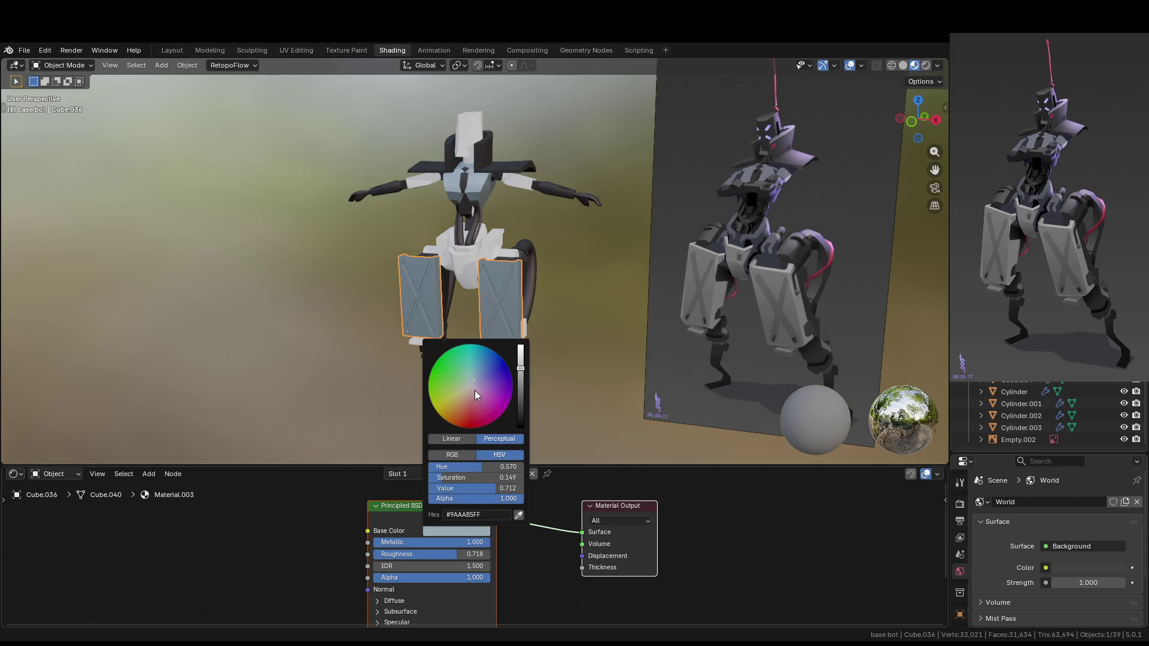
{"action": "left_click", "coordinate": [434, 479]}
{"action": "type", "text": "0"}
{"action": "key", "text": "Return"}
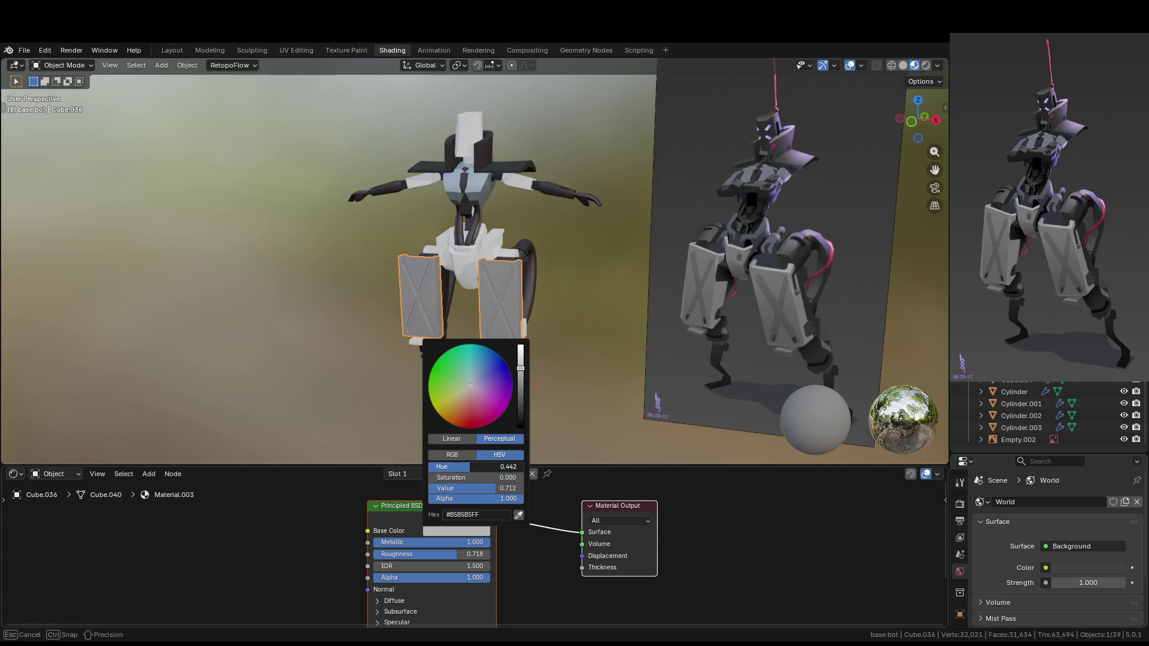
{"action": "left_click_drag", "start_coordinate": [524, 379], "coordinate": [521, 361]}
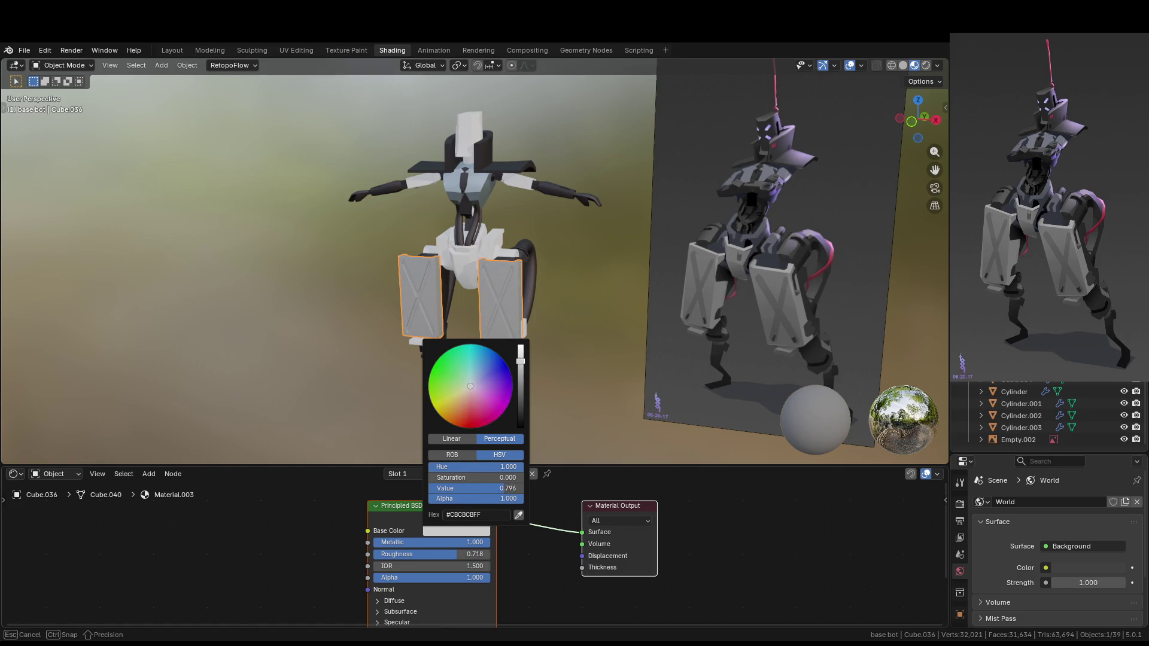
{"action": "scroll", "coordinate": [497, 253], "scroll_direction": "up", "scroll_amount": 2}
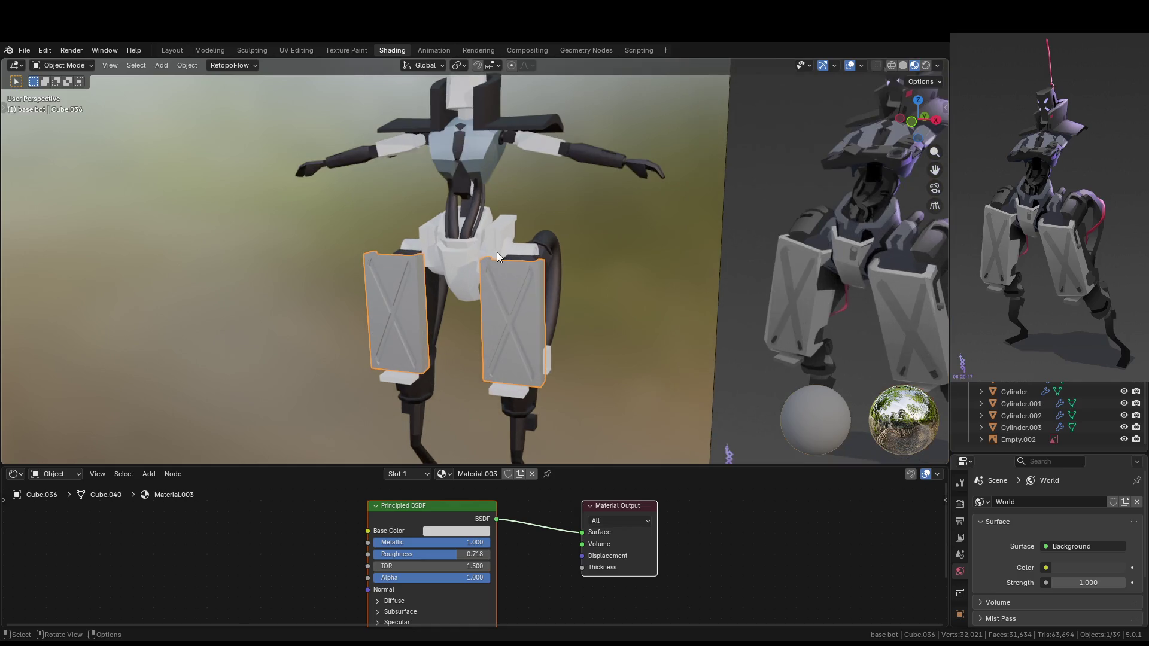
Link the grey leg panel's material onto the front hip plate, then review the model
{"action": "left_click", "coordinate": [457, 287], "text": "shift"}
{"action": "middle_click_drag", "start_coordinate": [540, 299], "coordinate": [583, 311]}
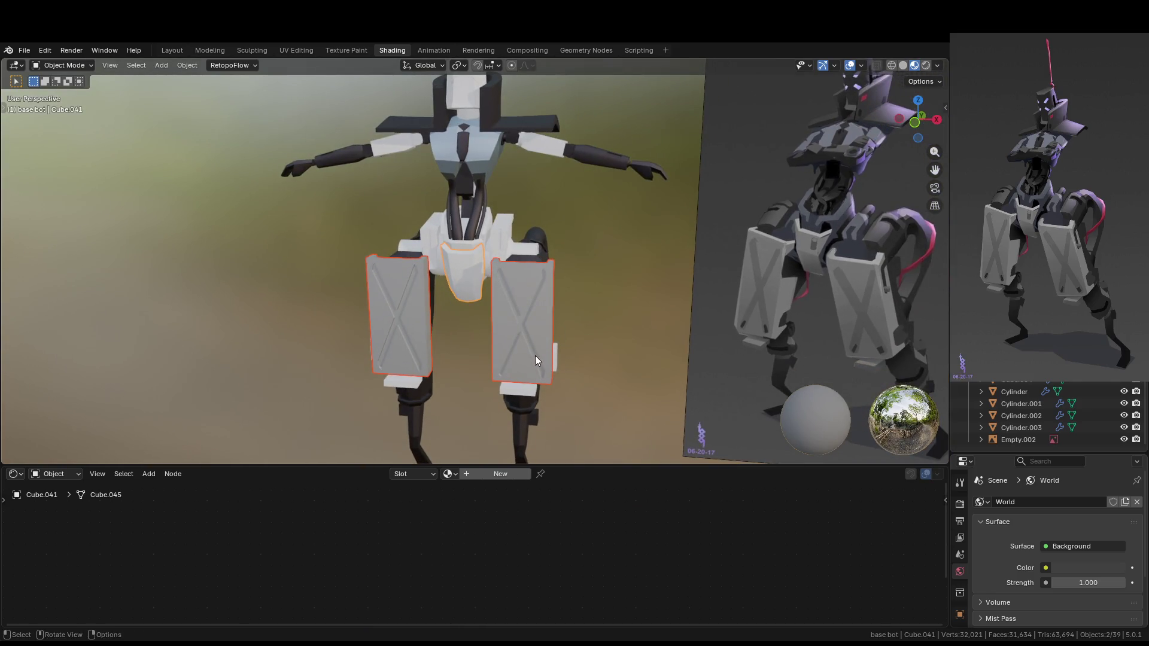
{"action": "left_click", "coordinate": [531, 331], "text": "shift"}
{"action": "key", "text": "F3"}
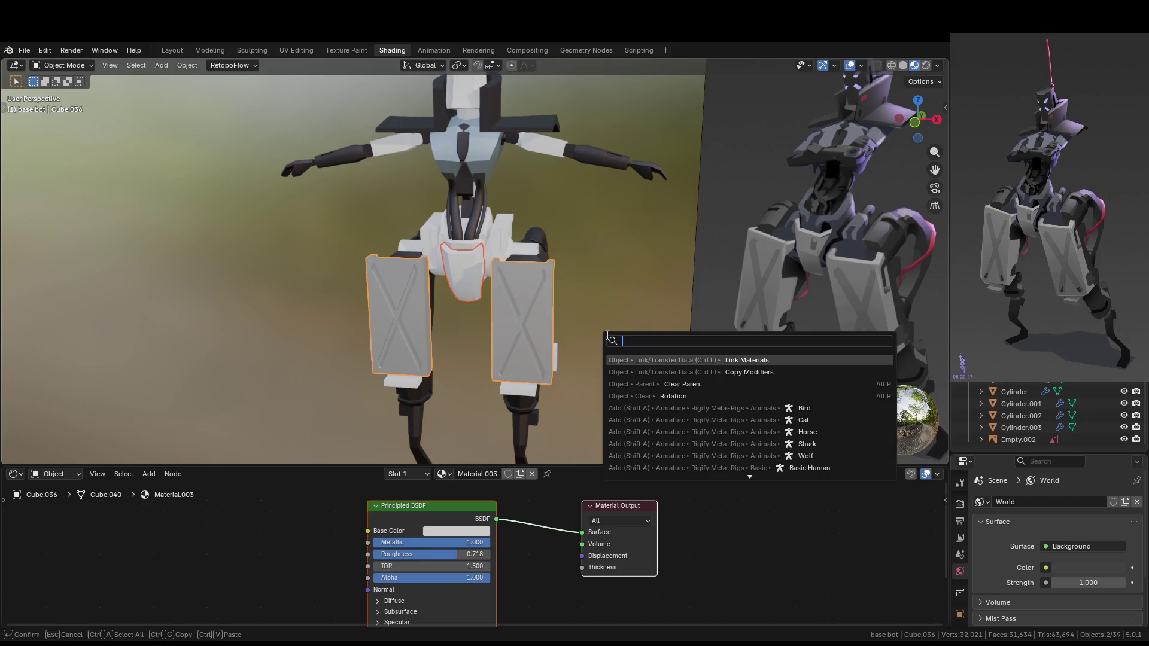
{"action": "left_click", "coordinate": [667, 361]}
{"action": "left_click", "coordinate": [603, 326]}
{"action": "mouse_move", "coordinate": [604, 326]}
{"action": "middle_mouse_down"}
{"action": "mouse_move", "coordinate": [599, 293]}
{"action": "mouse_move", "coordinate": [566, 296]}
{"action": "mouse_move", "coordinate": [595, 310]}
{"action": "mouse_move", "coordinate": [589, 346]}
{"action": "middle_mouse_up"}
{"action": "middle_click_drag", "start_coordinate": [588, 349], "coordinate": [597, 338]}
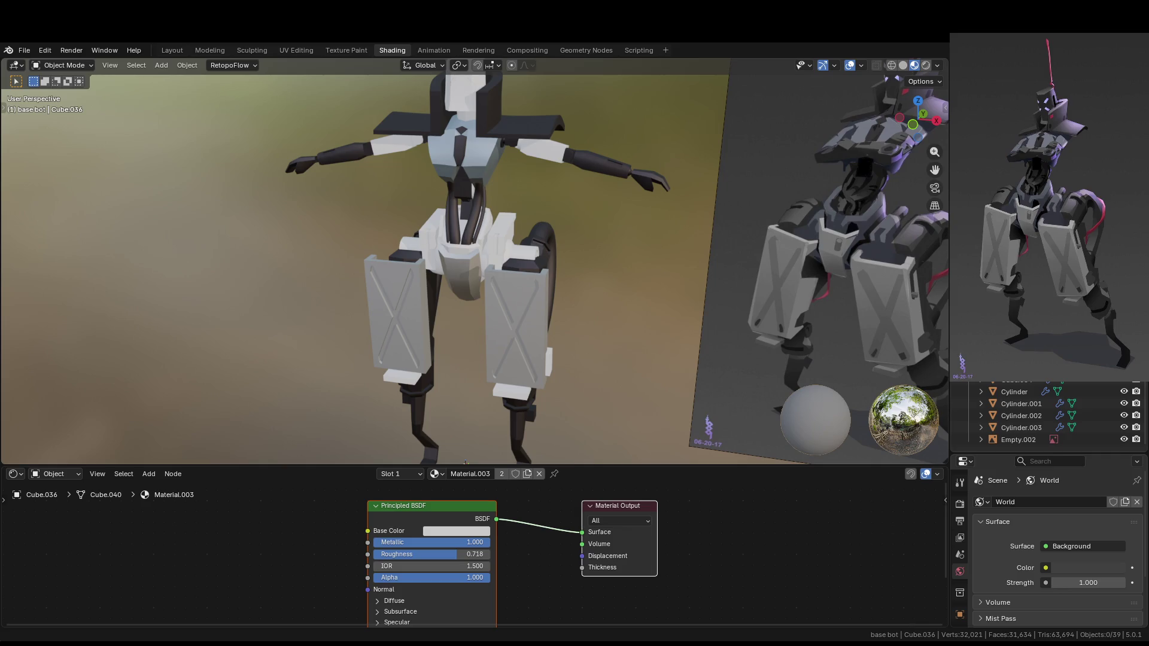
{"action": "middle_click_drag", "start_coordinate": [662, 313], "coordinate": [579, 328]}
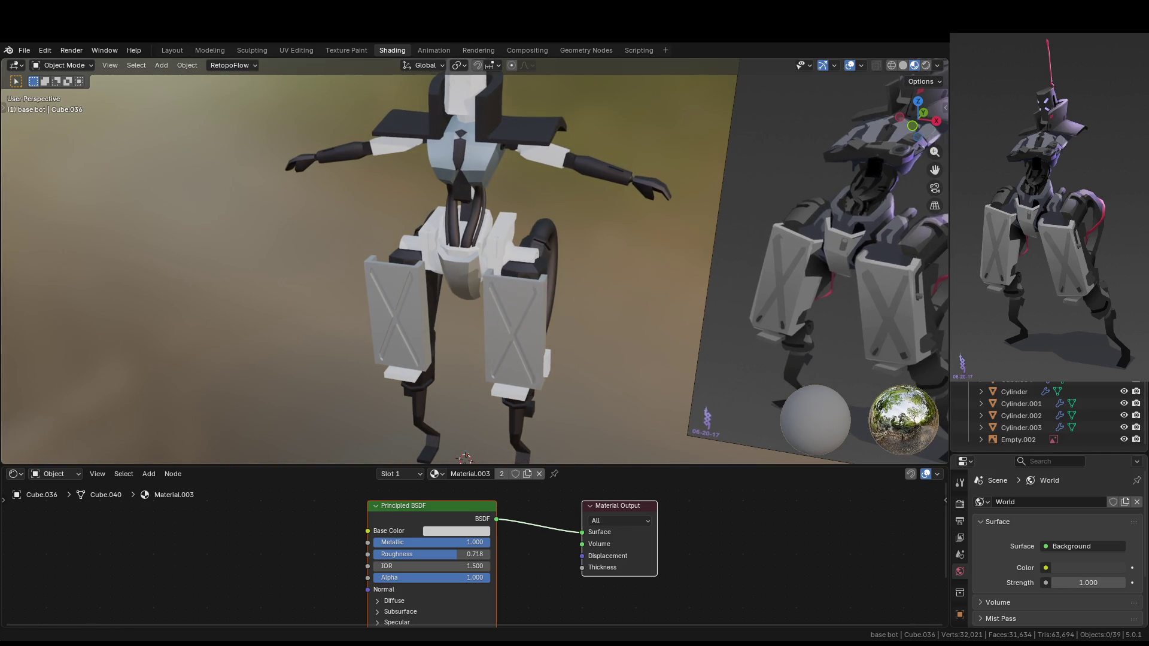
{"action": "scroll", "coordinate": [560, 252], "scroll_direction": "down", "scroll_amount": 5}
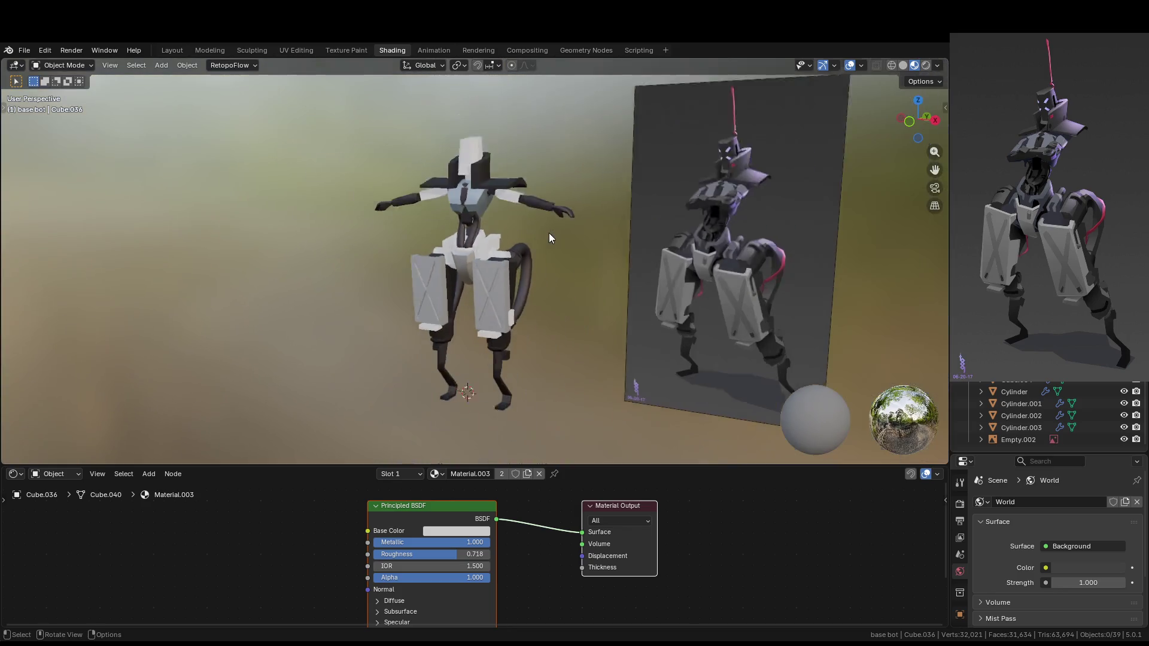
Link the torso's blue-grey material to the upper arms and the hip side and centre pieces
{"action": "scroll", "coordinate": [552, 214], "scroll_direction": "up", "scroll_amount": 2}
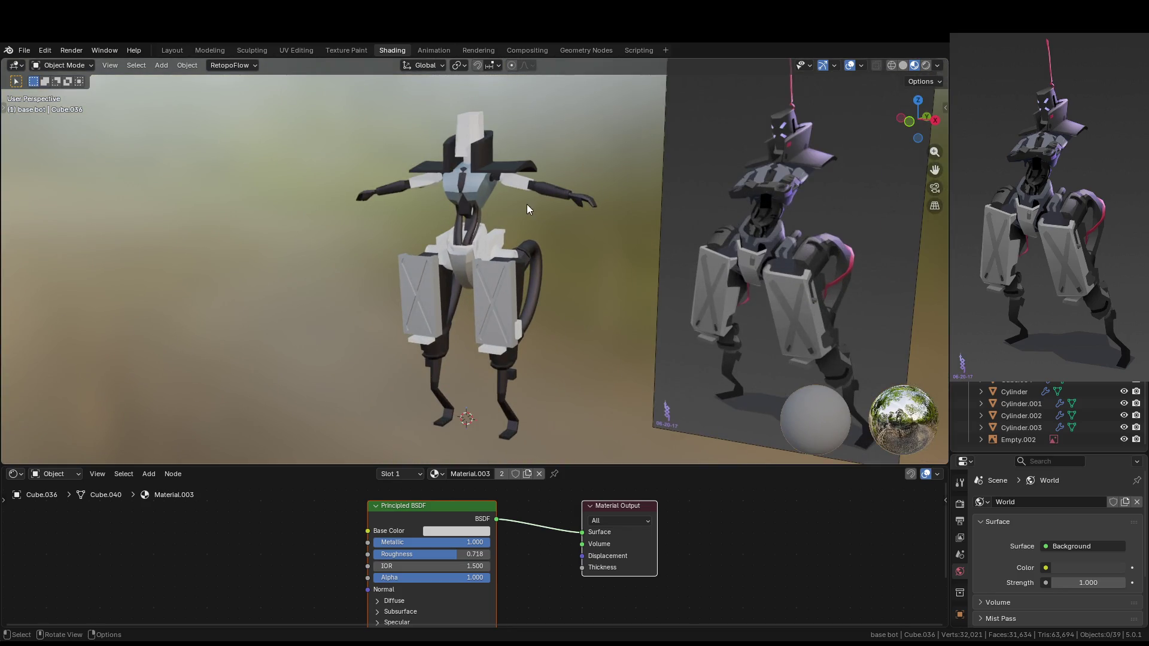
{"action": "scroll", "coordinate": [539, 197], "scroll_direction": "up", "scroll_amount": 2}
{"action": "left_click", "coordinate": [540, 153]}
{"action": "scroll", "coordinate": [565, 166], "scroll_direction": "up", "scroll_amount": 3}
{"action": "mouse_move", "coordinate": [565, 167]}
{"action": "middle_mouse_down"}
{"action": "mouse_move", "coordinate": [532, 221]}
{"action": "mouse_move", "coordinate": [486, 251]}
{"action": "mouse_move", "coordinate": [523, 216]}
{"action": "middle_mouse_up"}
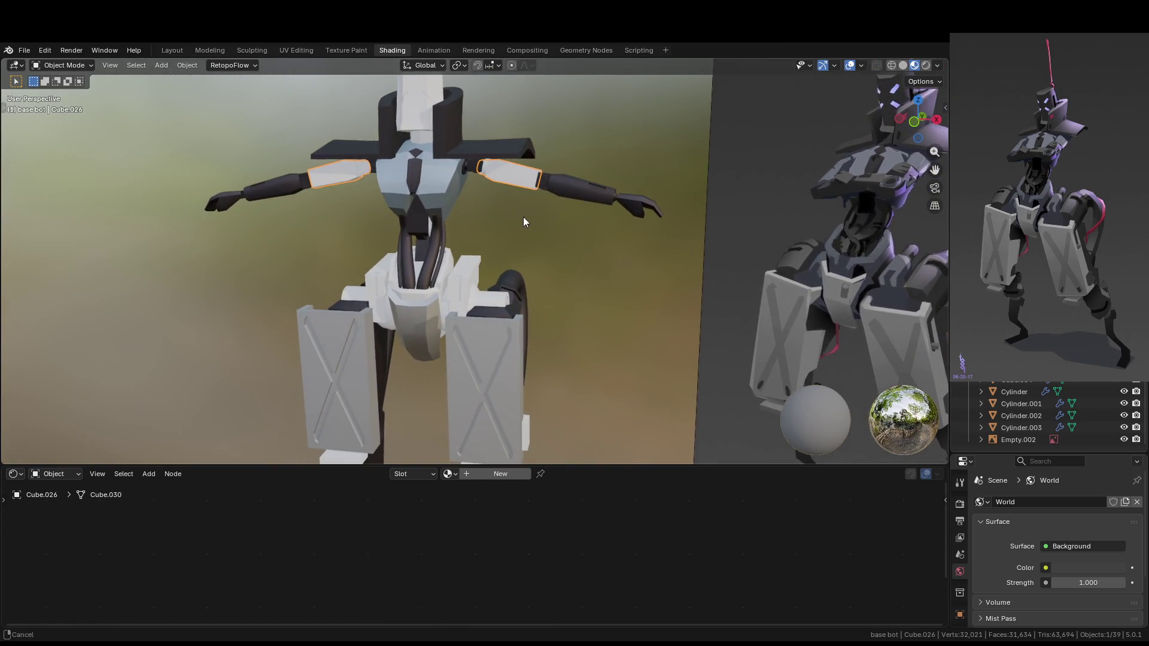
{"action": "mouse_move", "coordinate": [499, 266]}
{"action": "middle_mouse_down"}
{"action": "mouse_move", "coordinate": [495, 276]}
{"action": "mouse_move", "coordinate": [582, 257]}
{"action": "mouse_move", "coordinate": [535, 273]}
{"action": "middle_mouse_up"}
{"action": "left_click", "coordinate": [469, 274], "text": "shift"}
{"action": "left_click", "coordinate": [446, 268], "text": "shift"}
{"action": "mouse_move", "coordinate": [446, 271]}
{"action": "middle_mouse_down"}
{"action": "mouse_move", "coordinate": [488, 297]}
{"action": "mouse_move", "coordinate": [469, 326]}
{"action": "middle_mouse_up"}
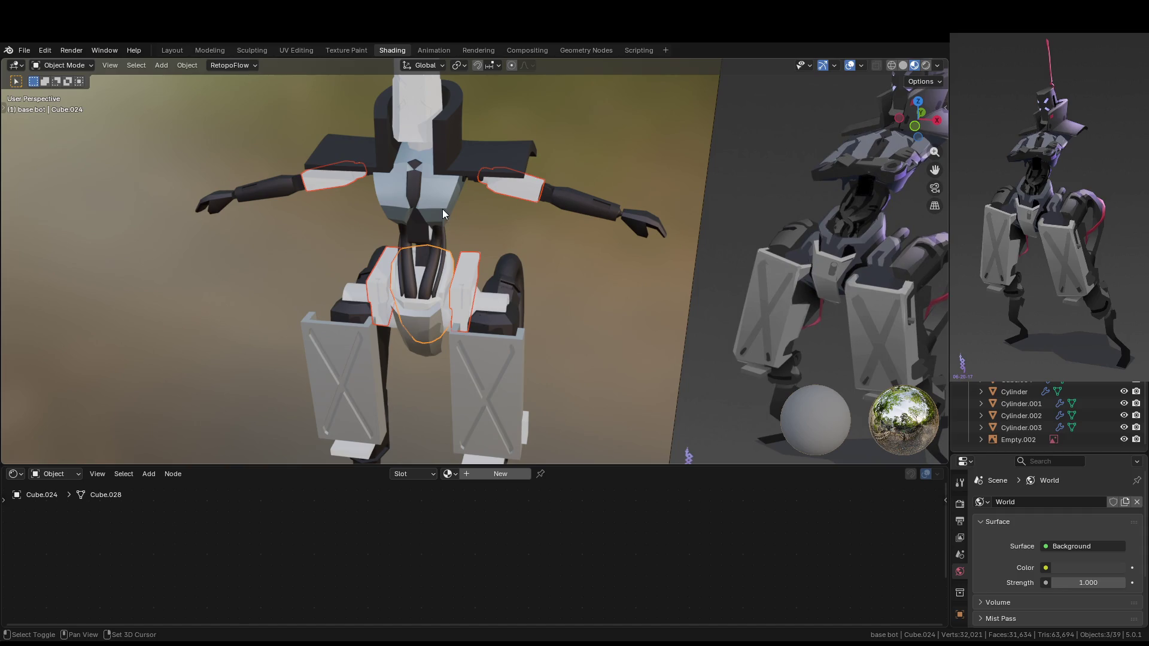
{"action": "left_click", "coordinate": [443, 209], "text": "shift"}
{"action": "key", "text": "F3"}
{"action": "left_click", "coordinate": [556, 234]}
Link a dark part's metallic material onto the shoulder cylinder joints with Ctrl+L
{"action": "mouse_move", "coordinate": [555, 231]}
{"action": "middle_mouse_down"}
{"action": "mouse_move", "coordinate": [566, 319]}
{"action": "mouse_move", "coordinate": [487, 303]}
{"action": "middle_mouse_up"}
{"action": "left_click", "coordinate": [473, 299]}
{"action": "left_click", "coordinate": [469, 296], "text": "shift"}
{"action": "left_click", "coordinate": [516, 302], "text": "shift"}
{"action": "key", "text": "ctrl+l"}
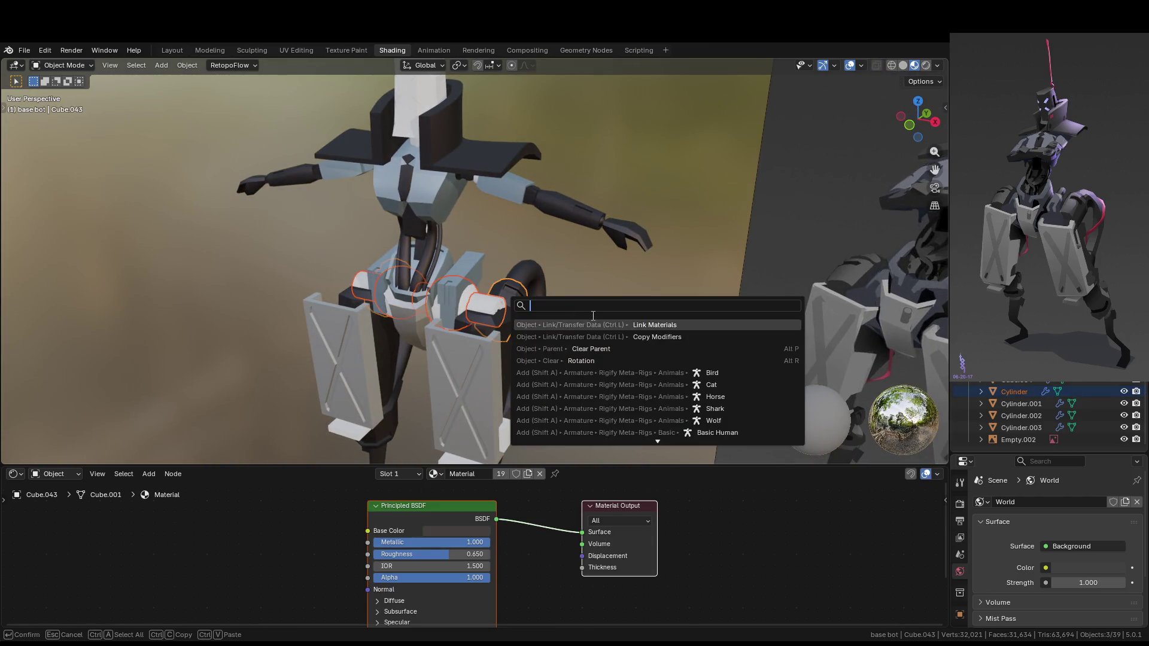
{"action": "left_click", "coordinate": [598, 326]}
{"action": "scroll", "coordinate": [599, 325], "scroll_direction": "down", "scroll_amount": 4}
{"action": "left_click", "coordinate": [600, 325]}
{"action": "scroll", "coordinate": [550, 306], "scroll_direction": "up", "scroll_amount": 3}
Link the dark metallic material onto another joint piece with Ctrl+L
{"action": "mouse_move", "coordinate": [520, 275]}
{"action": "middle_mouse_down"}
{"action": "mouse_move", "coordinate": [539, 292]}
{"action": "mouse_move", "coordinate": [466, 302]}
{"action": "mouse_move", "coordinate": [483, 306]}
{"action": "mouse_move", "coordinate": [567, 267]}
{"action": "mouse_move", "coordinate": [604, 282]}
{"action": "middle_mouse_up"}
{"action": "scroll", "coordinate": [555, 327], "scroll_direction": "up", "scroll_amount": 3}
{"action": "left_click", "coordinate": [531, 318]}
{"action": "left_click", "coordinate": [540, 287], "text": "shift"}
{"action": "key", "text": "ctrl+l"}
{"action": "left_click", "coordinate": [600, 327]}
{"action": "scroll", "coordinate": [602, 328], "scroll_direction": "down", "scroll_amount": 3}
Link the grey leg panel's material onto one more piece
{"action": "left_click", "coordinate": [510, 311]}
{"action": "left_click", "coordinate": [413, 269], "text": "shift"}
{"action": "key", "text": "F3"}
{"action": "key", "text": "Return"}
{"action": "left_click", "coordinate": [605, 254]}
{"action": "mouse_move", "coordinate": [605, 254]}
{"action": "middle_mouse_down"}
{"action": "mouse_move", "coordinate": [598, 320]}
{"action": "mouse_move", "coordinate": [647, 293]}
{"action": "middle_mouse_up"}
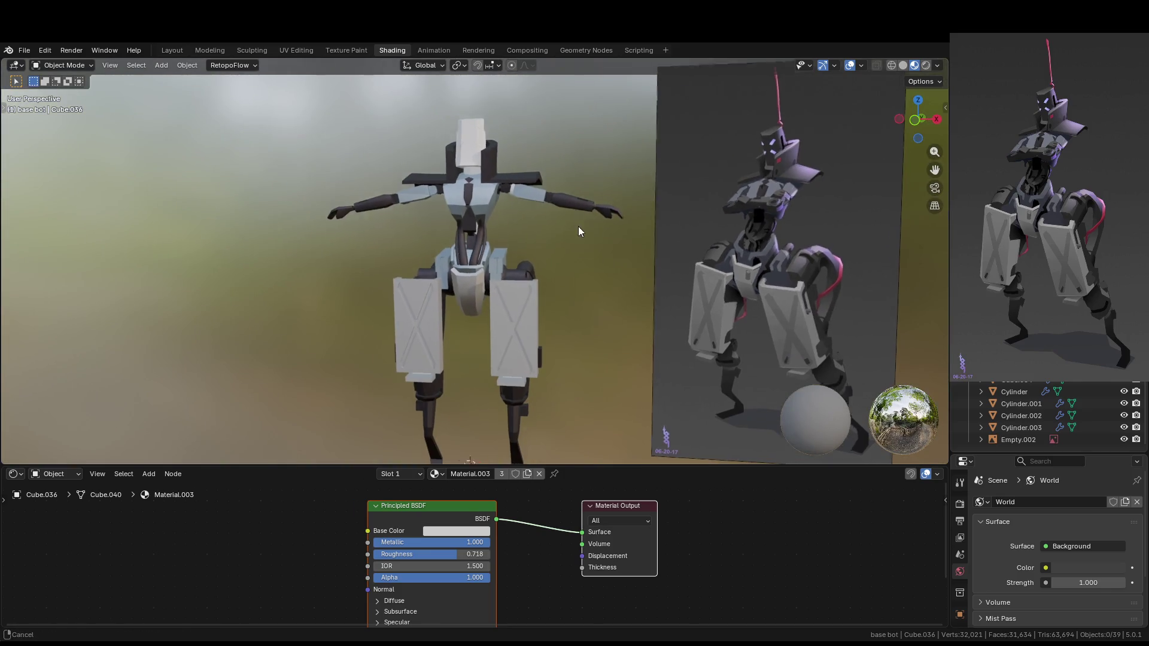
{"action": "scroll", "coordinate": [541, 247], "scroll_direction": "up", "scroll_amount": 5}
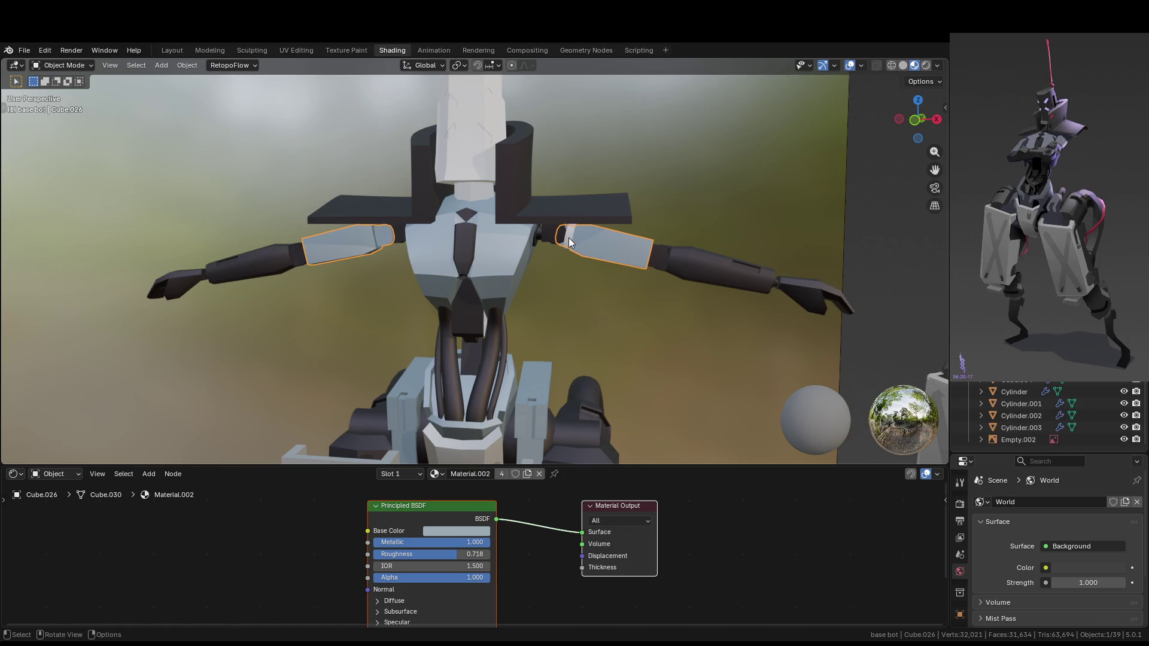
Inspect the shoulder piece's modifiers and reselect the small shoulder ring
{"action": "left_click", "coordinate": [572, 239]}
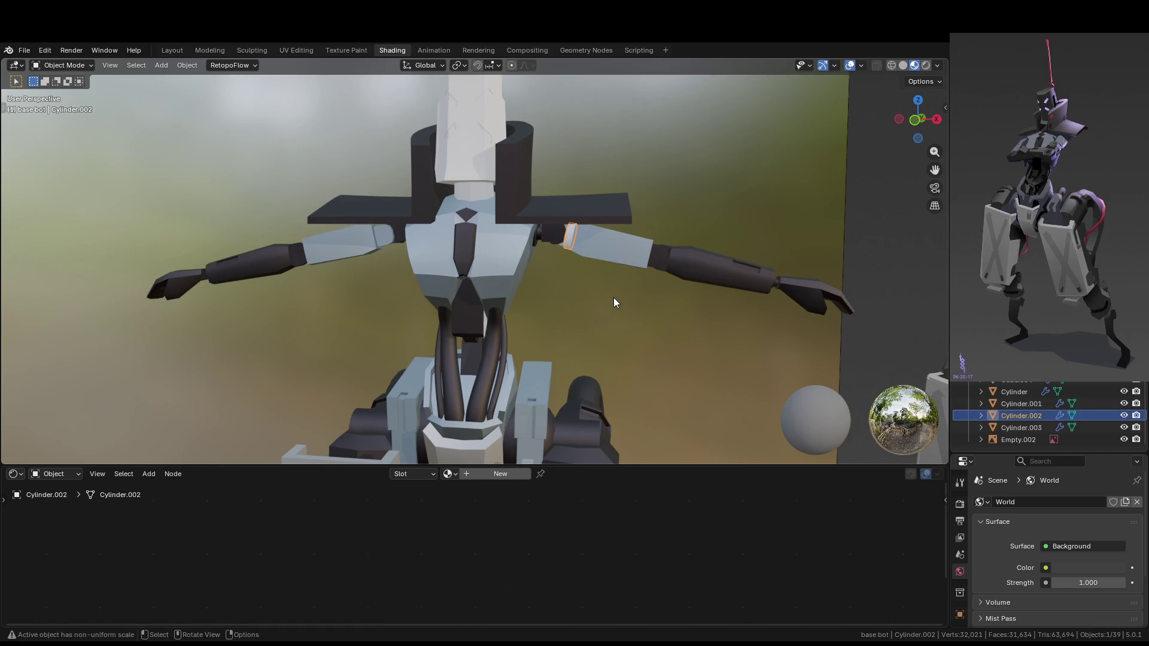
{"action": "left_click", "coordinate": [556, 238]}
{"action": "scroll", "coordinate": [964, 576], "scroll_direction": "down", "scroll_amount": 3}
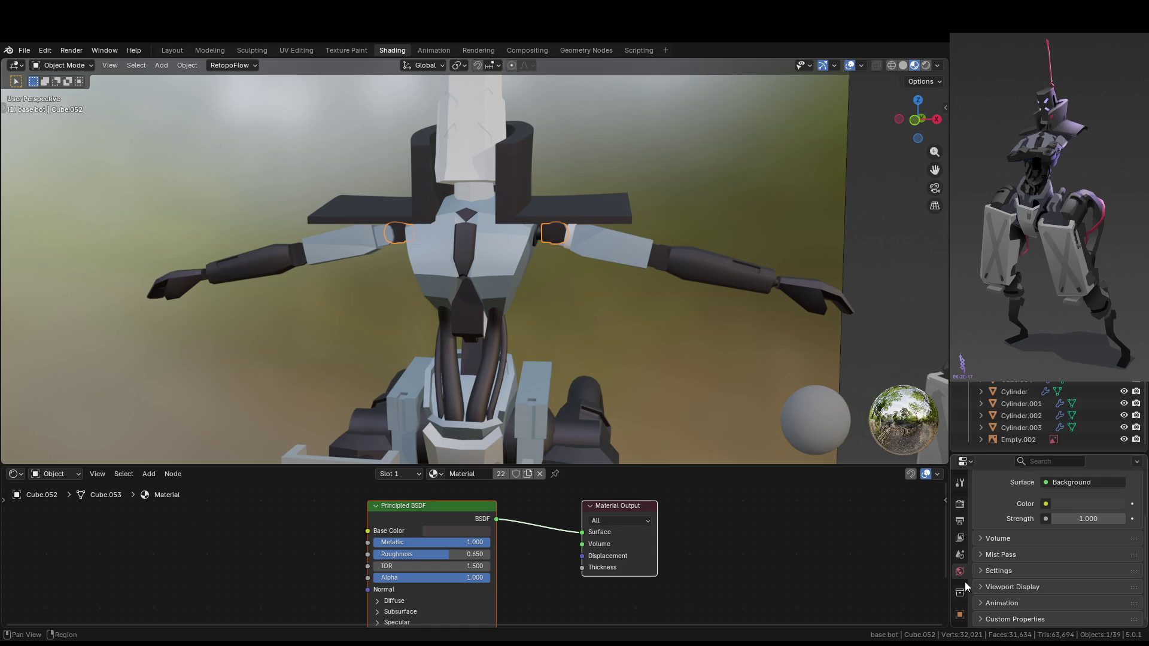
{"action": "left_click", "coordinate": [961, 514]}
{"action": "scroll", "coordinate": [995, 547], "scroll_direction": "up", "scroll_amount": 3}
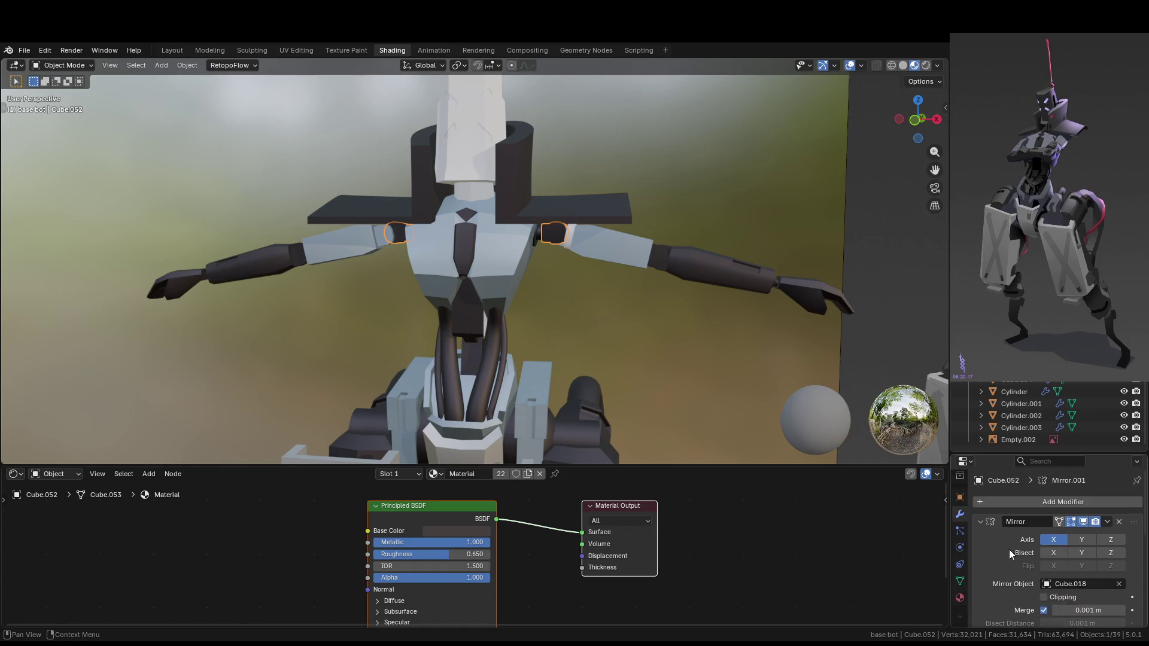
{"action": "middle_click_drag", "start_coordinate": [639, 328], "coordinate": [586, 249]}
{"action": "left_click", "coordinate": [512, 252]}
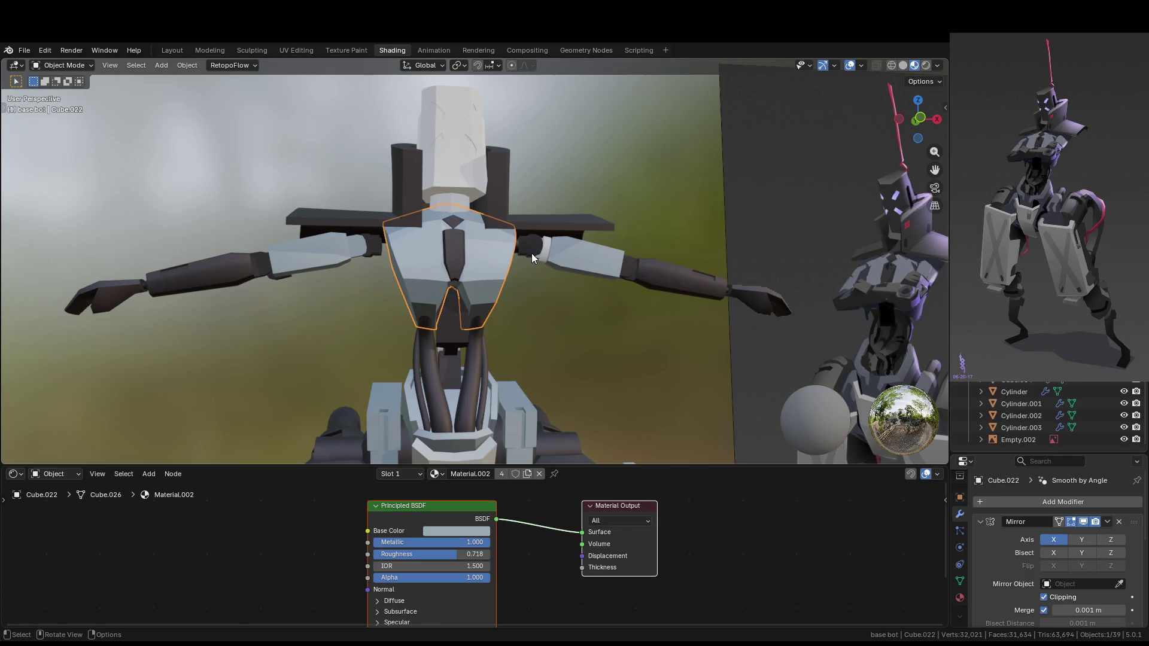
{"action": "left_click", "coordinate": [542, 256]}
Add a Mirror modifier to the shoulder ring with the torso Cube.022 as mirror object
{"action": "left_click", "coordinate": [1043, 502]}
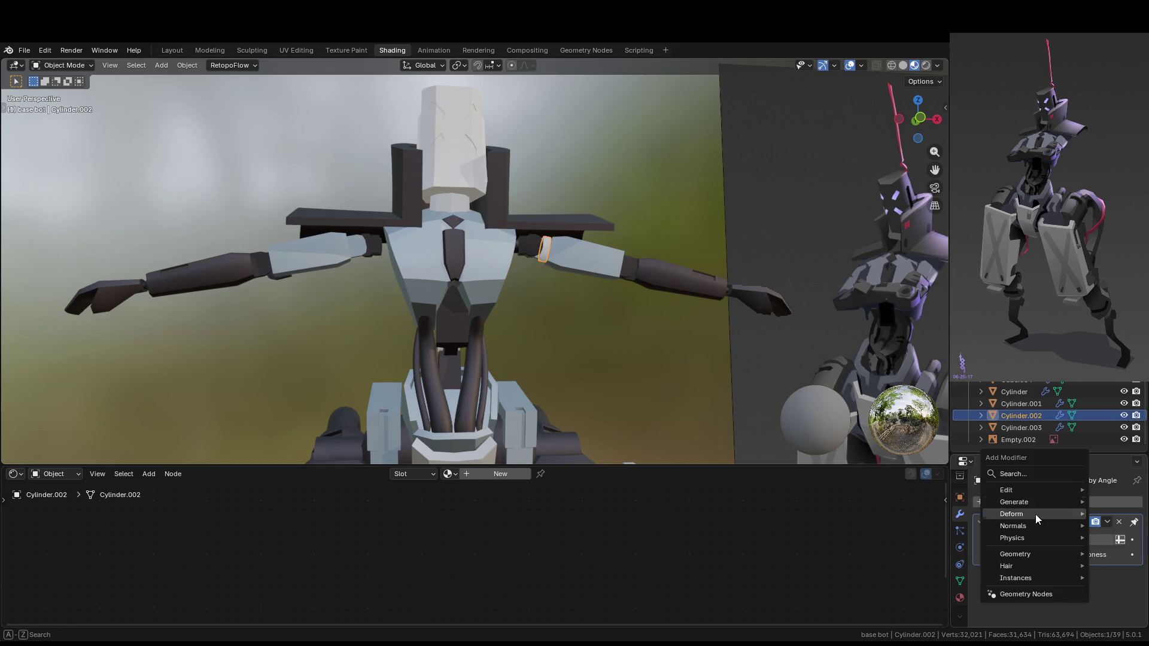
{"action": "mouse_move", "coordinate": [1034, 513]}
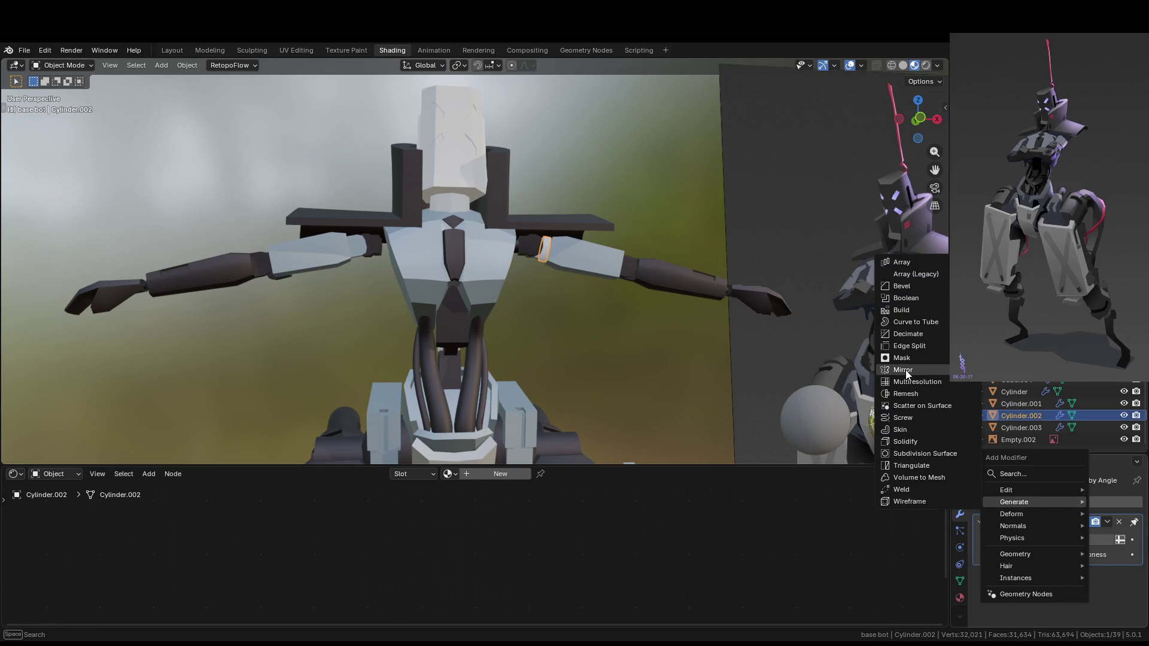
{"action": "left_click", "coordinate": [906, 370]}
{"action": "left_click", "coordinate": [1119, 585]}
{"action": "left_click", "coordinate": [497, 263]}
{"action": "left_click", "coordinate": [597, 342]}
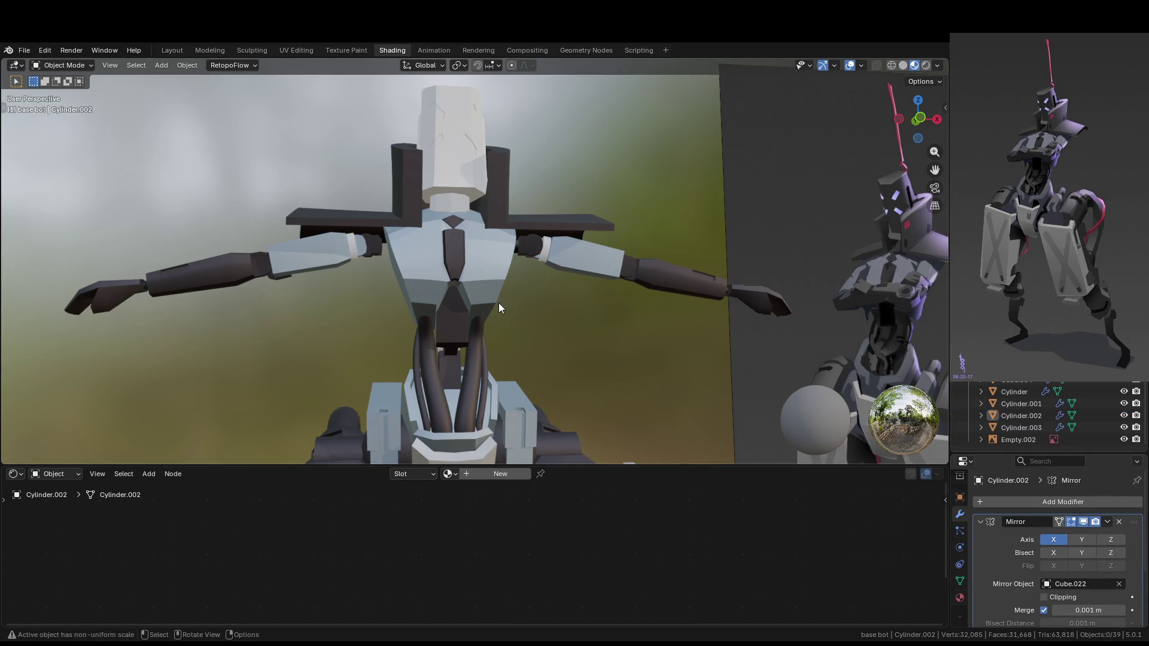
{"action": "scroll", "coordinate": [501, 306], "scroll_direction": "up", "scroll_amount": 2}
{"action": "mouse_move", "coordinate": [498, 288]}
{"action": "middle_mouse_down"}
{"action": "mouse_move", "coordinate": [552, 264]}
{"action": "mouse_move", "coordinate": [552, 249]}
{"action": "middle_mouse_up"}
{"action": "left_click", "coordinate": [570, 243]}
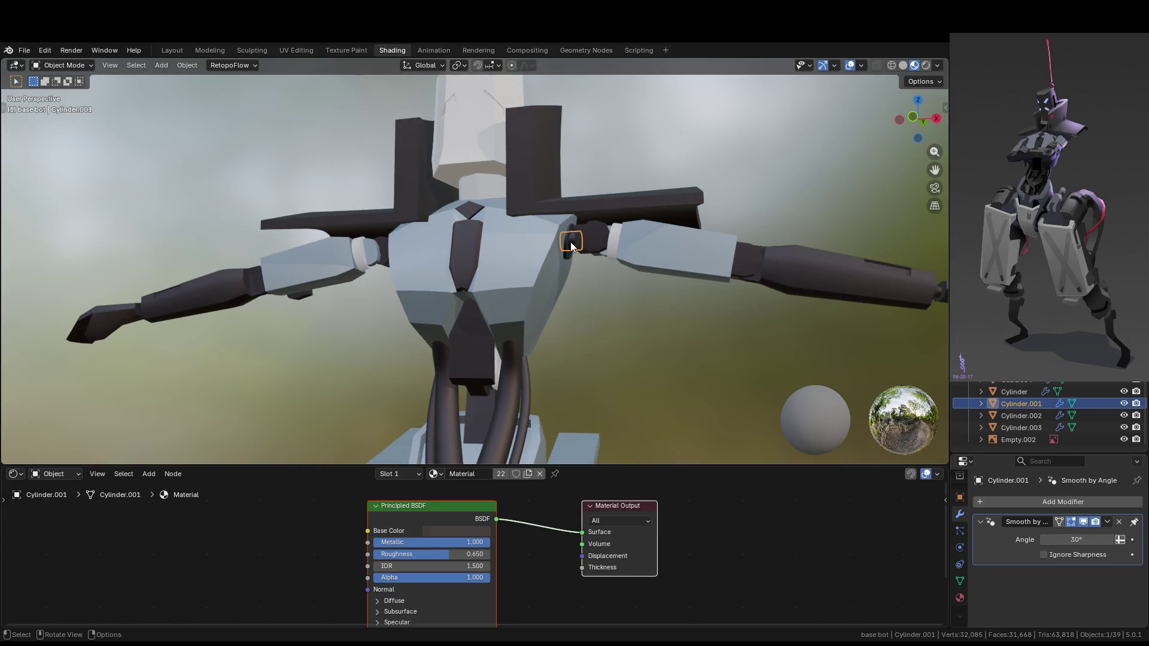
Copy the shoulder ring's Mirror modifier onto the other shoulder cylinders
{"action": "left_click", "coordinate": [571, 243], "text": "shift"}
{"action": "scroll", "coordinate": [575, 243], "scroll_direction": "up", "scroll_amount": 2}
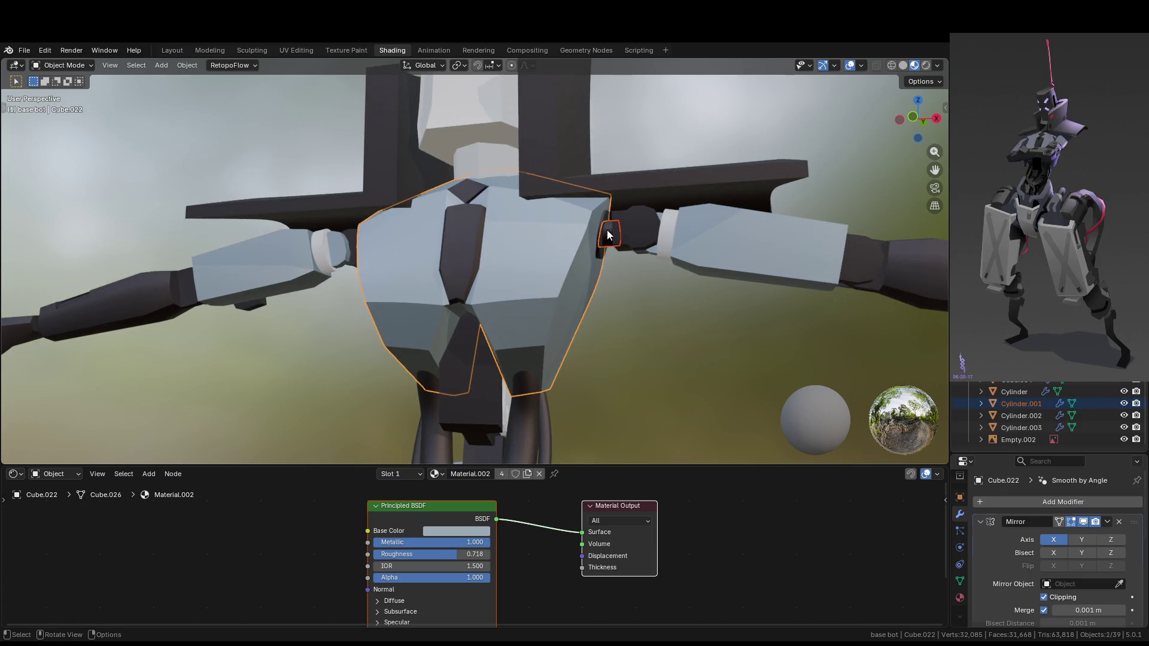
{"action": "left_click", "coordinate": [602, 248], "text": "shift"}
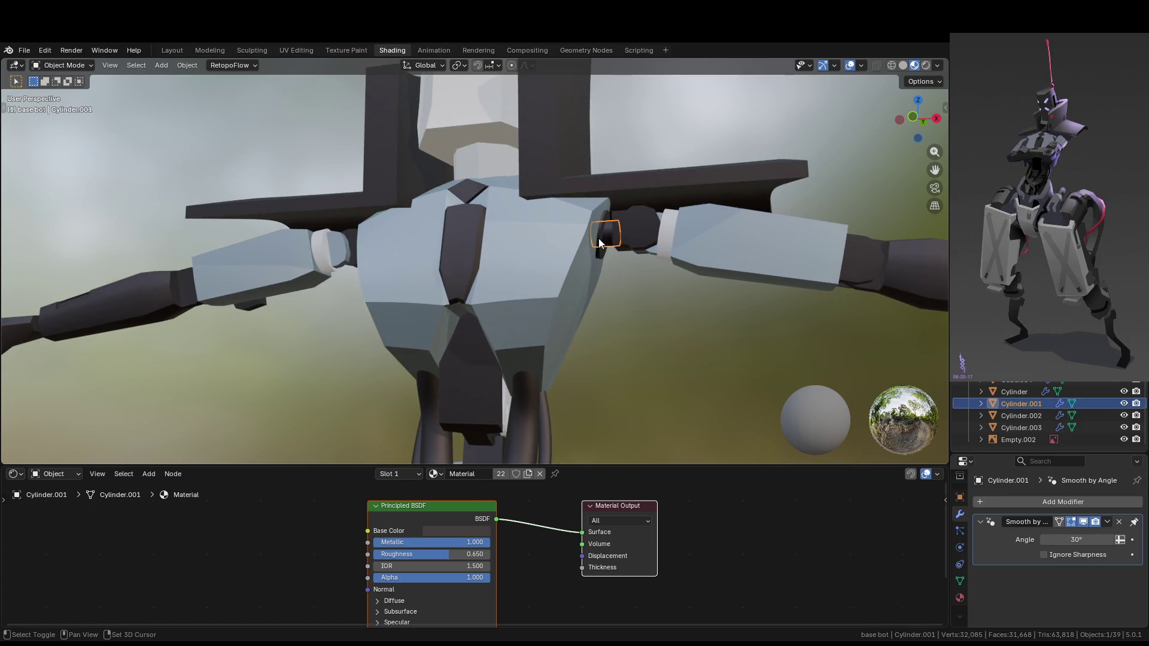
{"action": "left_click", "coordinate": [662, 243], "text": "shift"}
{"action": "key", "text": "F3"}
{"action": "type", "text": "copy"}
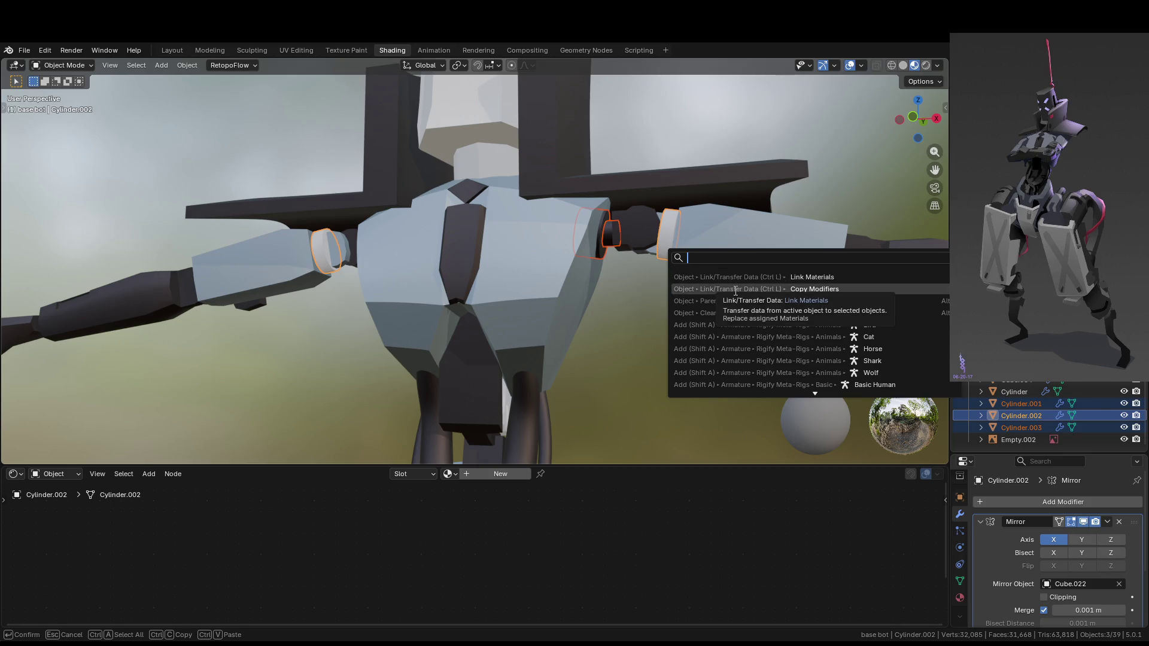
{"action": "key", "text": "Return"}
{"action": "middle_click_drag", "start_coordinate": [685, 313], "coordinate": [653, 272]}
Link the dark shoulder piece Cube.052's metallic material onto the shoulder cylinders
{"action": "key", "text": "F3"}
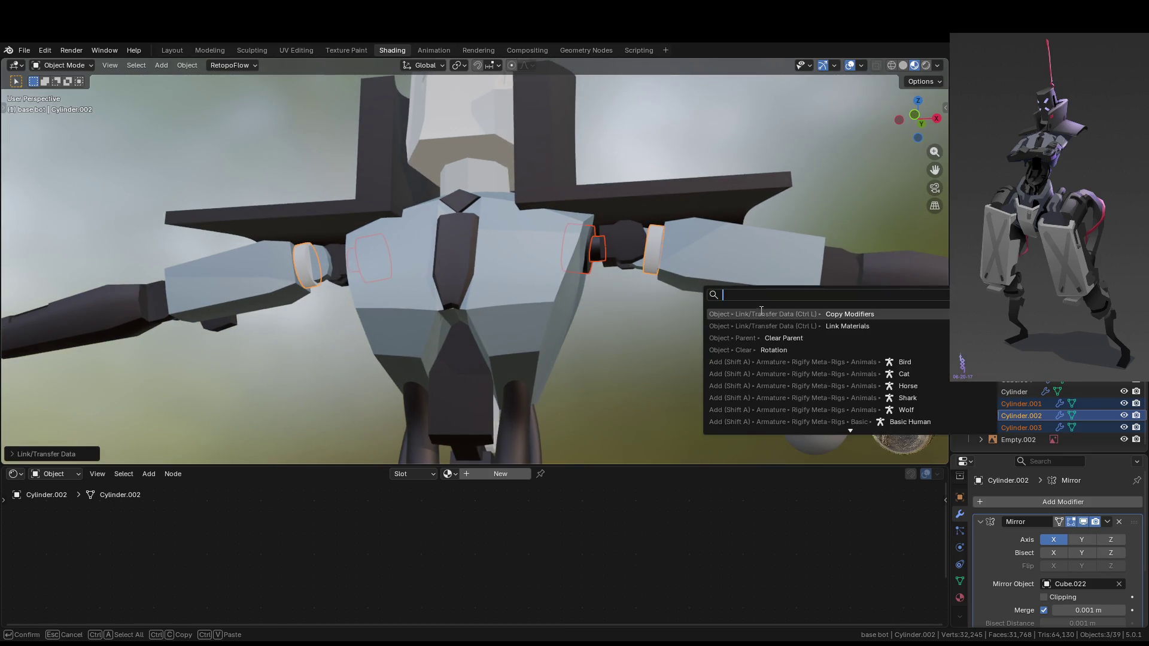
{"action": "left_click", "coordinate": [768, 327]}
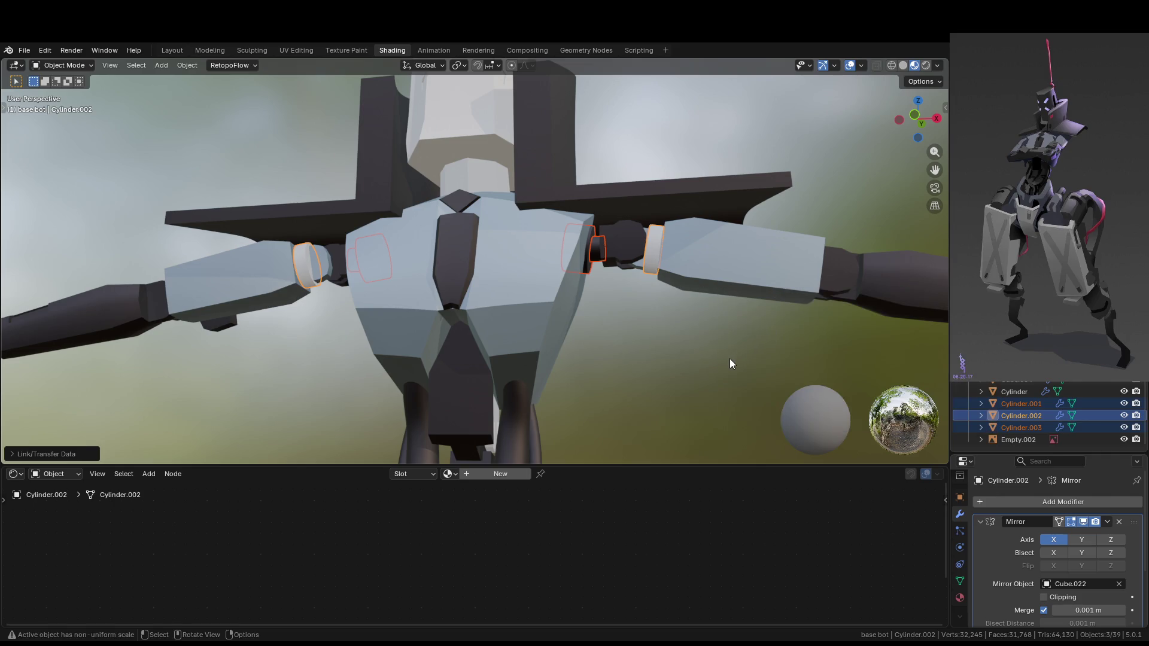
{"action": "key", "text": "F3"}
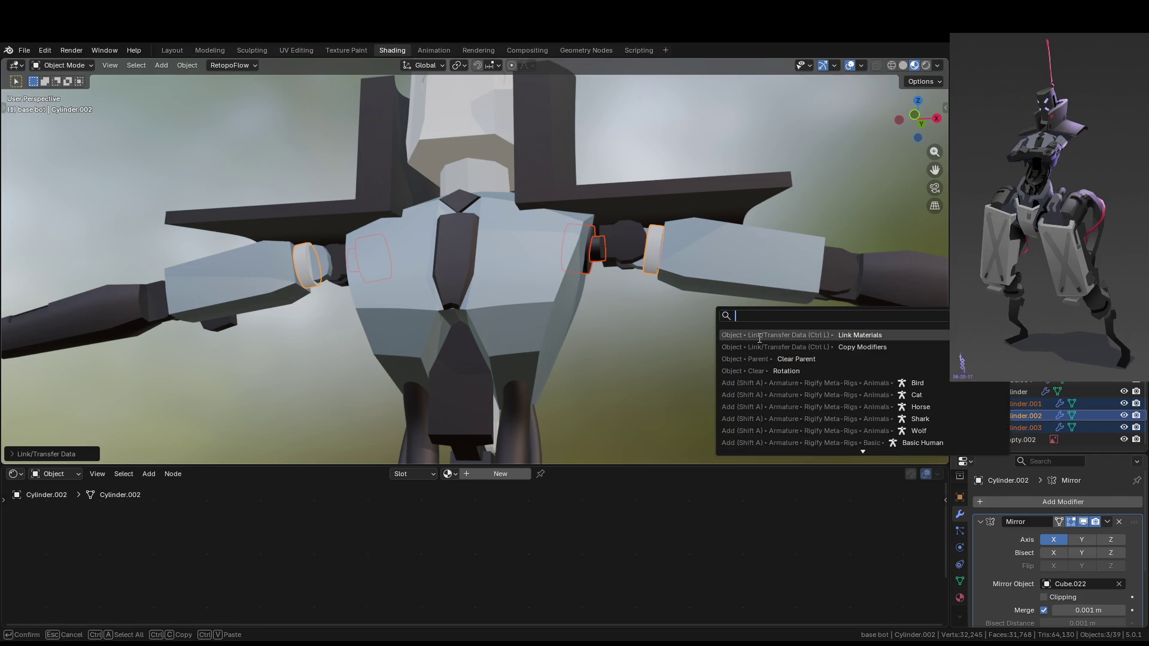
{"action": "key", "text": "Escape"}
{"action": "left_click", "coordinate": [622, 243], "text": "shift"}
{"action": "key", "text": "F3"}
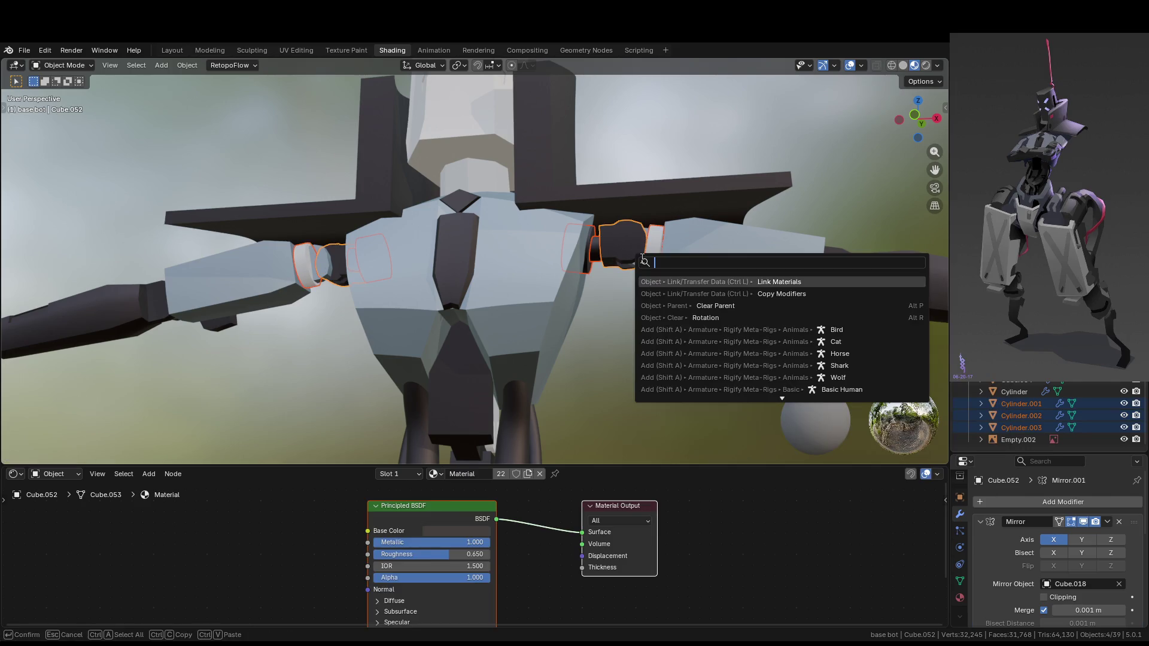
{"action": "left_click", "coordinate": [783, 280]}
{"action": "key", "text": "Tab"}
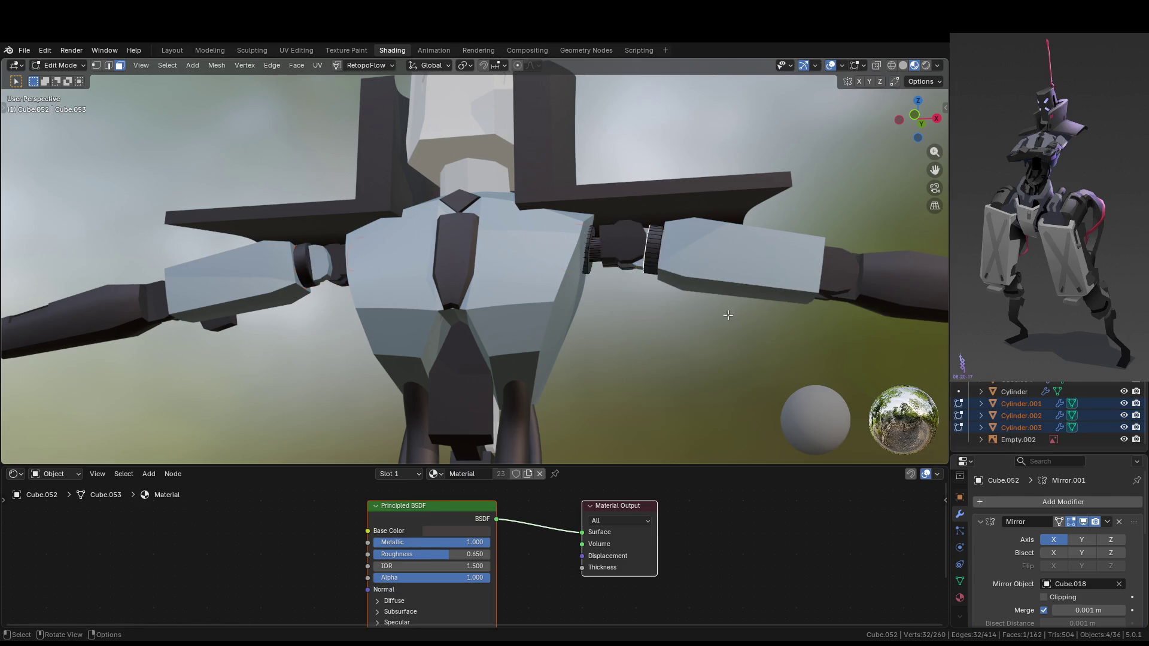
{"action": "scroll", "coordinate": [680, 327], "scroll_direction": "down", "scroll_amount": 4}
{"action": "key", "text": "Tab"}
{"action": "key", "text": "alt+a"}
{"action": "key", "text": "KP_Divide"}
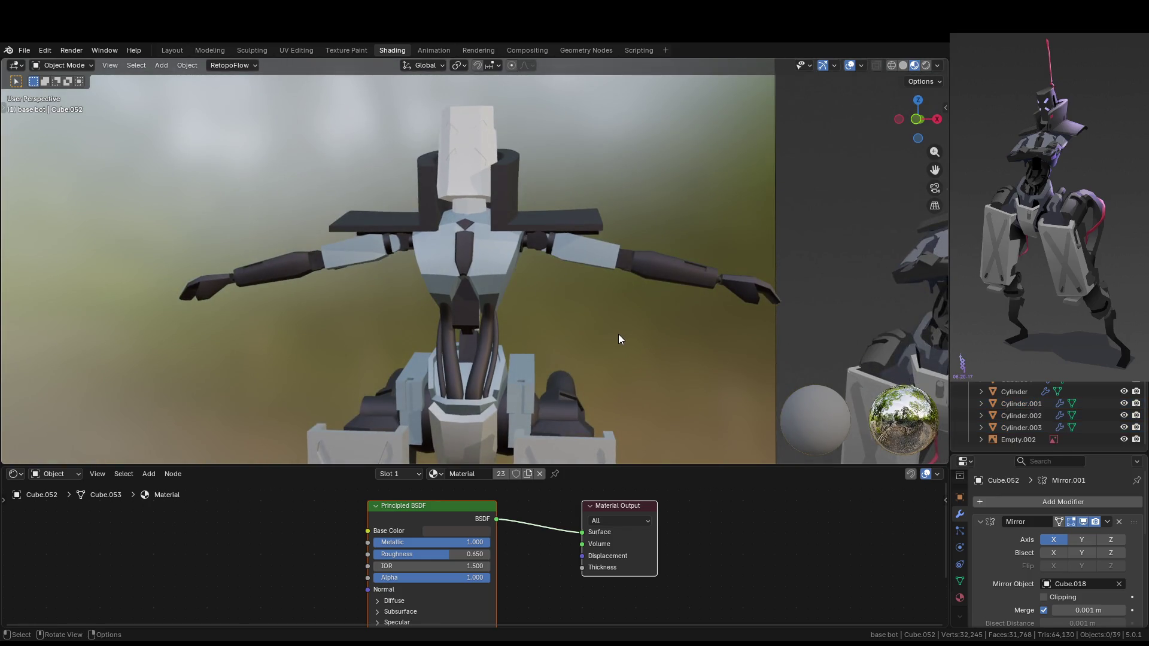
Link the shoulder plate's dark material to the head block Cube.040
{"action": "scroll", "coordinate": [619, 334], "scroll_direction": "down", "scroll_amount": 3}
{"action": "scroll", "coordinate": [533, 276], "scroll_direction": "up", "scroll_amount": 2}
{"action": "left_click", "coordinate": [487, 217]}
{"action": "scroll", "coordinate": [505, 194], "scroll_direction": "up", "scroll_amount": 2}
{"action": "scroll", "coordinate": [537, 208], "scroll_direction": "down", "scroll_amount": 2}
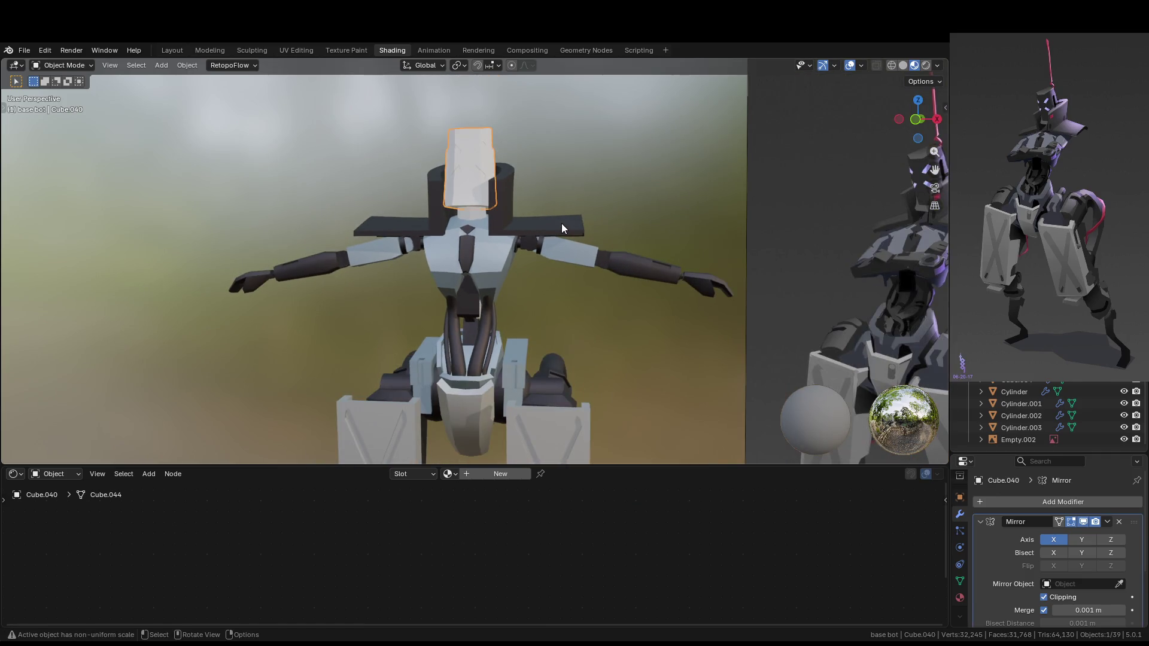
{"action": "left_click", "coordinate": [524, 221], "text": "shift"}
{"action": "key", "text": "F3"}
{"action": "left_click", "coordinate": [601, 246]}
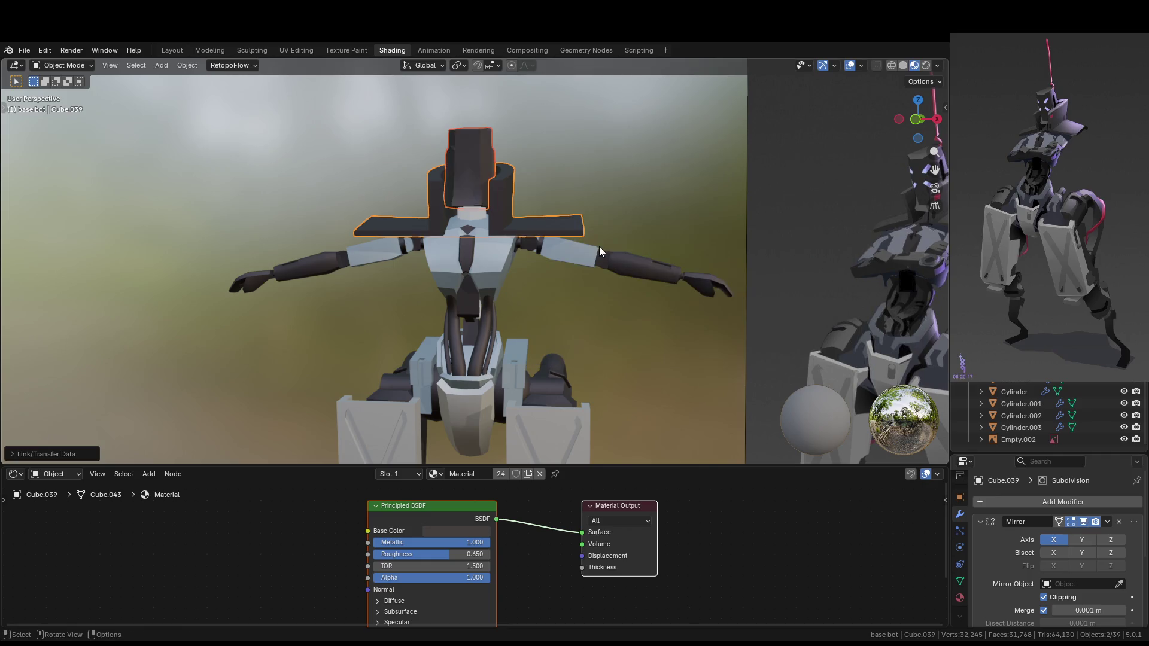
Link the same dark shoulder-plate material to the neck piece
{"action": "left_click", "coordinate": [475, 217], "text": "shift"}
{"action": "scroll", "coordinate": [490, 220], "scroll_direction": "up", "scroll_amount": 3}
{"action": "left_click", "coordinate": [481, 191]}
{"action": "left_click", "coordinate": [565, 199], "text": "shift"}
{"action": "key", "text": "F3"}
{"action": "left_click", "coordinate": [598, 213]}
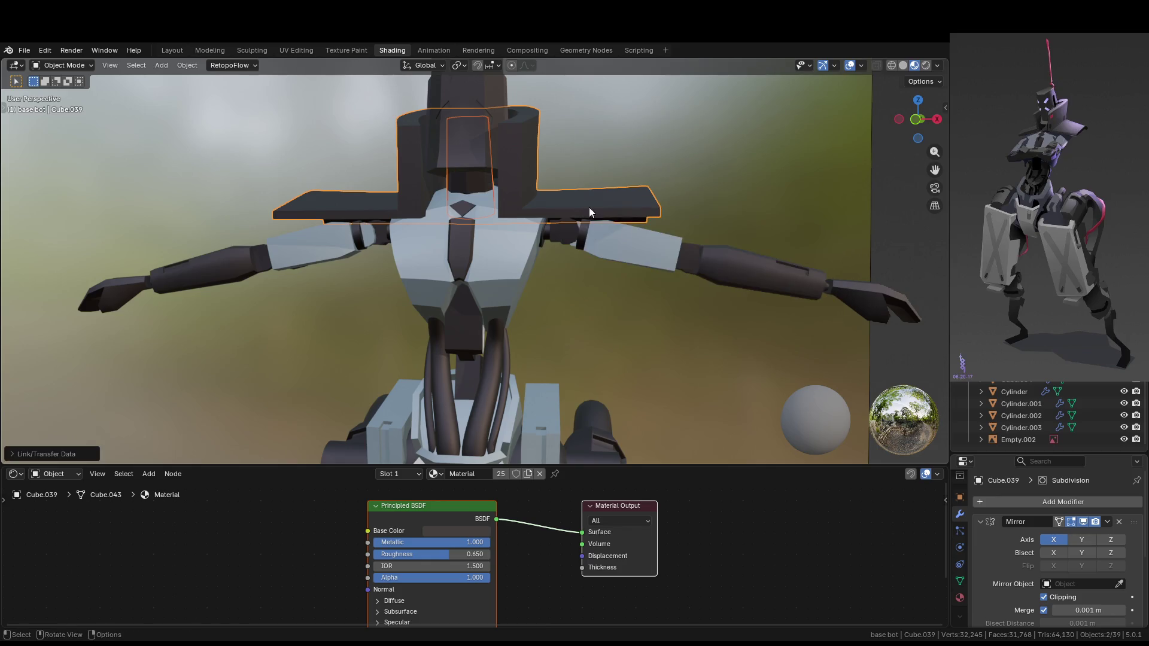
Put the head block back into Edit Mode
{"action": "left_click", "coordinate": [523, 252]}
{"action": "key", "text": "Tab"}
{"action": "scroll", "coordinate": [555, 224], "scroll_direction": "up", "scroll_amount": 4}
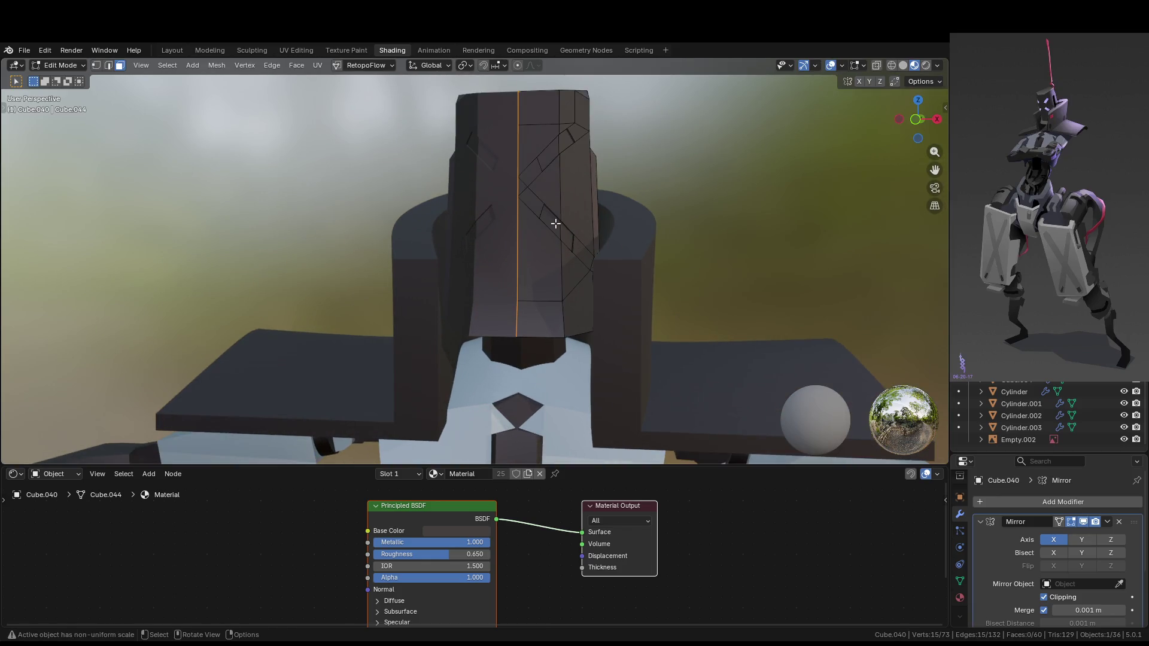
Select the small diagonal stripe faces on the head's front, leaving out the large right face
{"action": "left_click", "coordinate": [555, 224]}
{"action": "left_click", "coordinate": [565, 146], "text": "shift"}
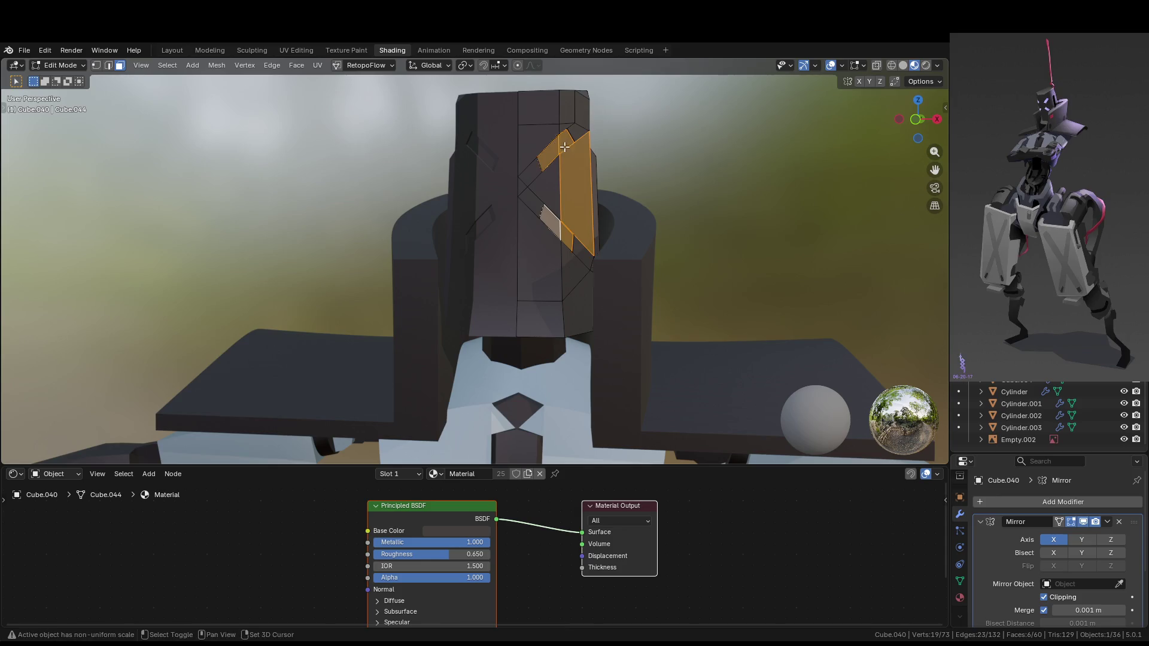
{"action": "key", "text": "ctrl+z"}
{"action": "left_click", "coordinate": [557, 148], "text": "shift"}
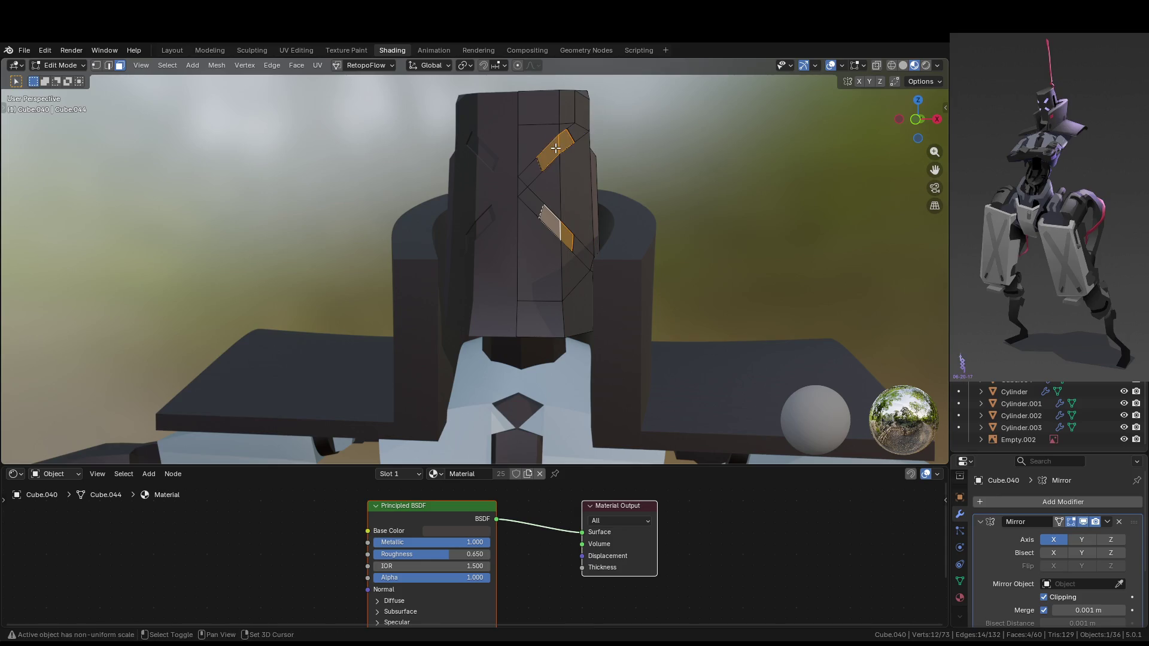
{"action": "key", "text": "ctrl+KP_Add"}
{"action": "key", "text": "ctrl+KP_Subtract"}
{"action": "scroll", "coordinate": [623, 305], "scroll_direction": "down", "scroll_amount": 8}
{"action": "mouse_move", "coordinate": [593, 371]}
{"action": "middle_mouse_down"}
{"action": "mouse_move", "coordinate": [605, 380]}
{"action": "mouse_move", "coordinate": [585, 387]}
{"action": "mouse_move", "coordinate": [547, 346]}
{"action": "mouse_move", "coordinate": [553, 327]}
{"action": "middle_mouse_up"}
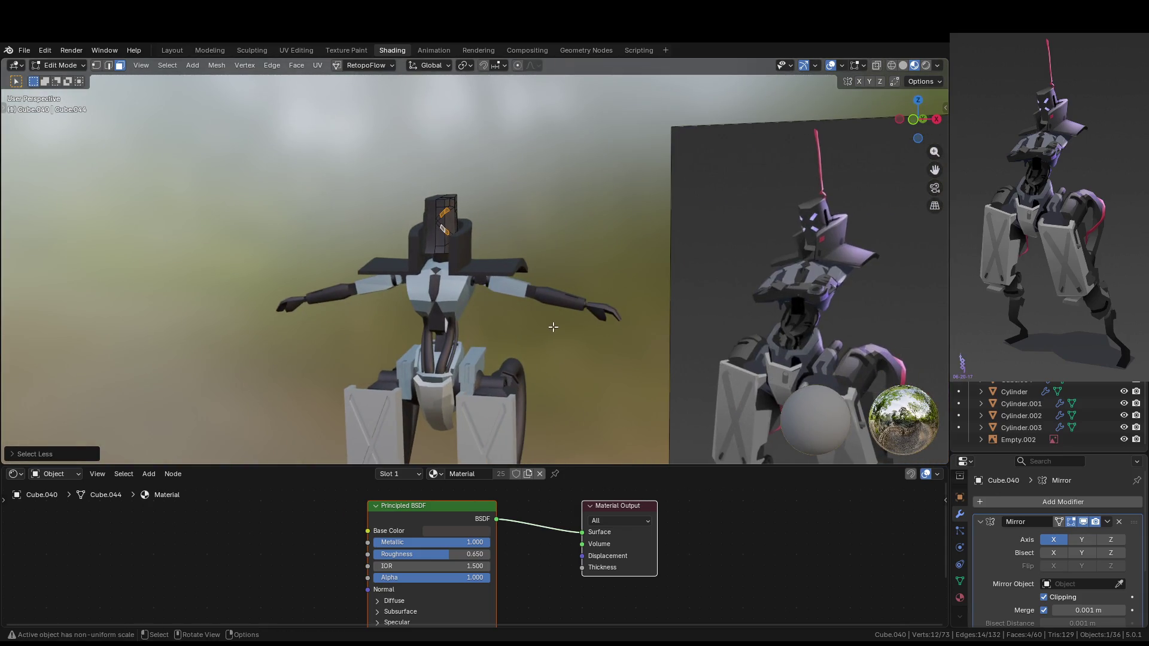